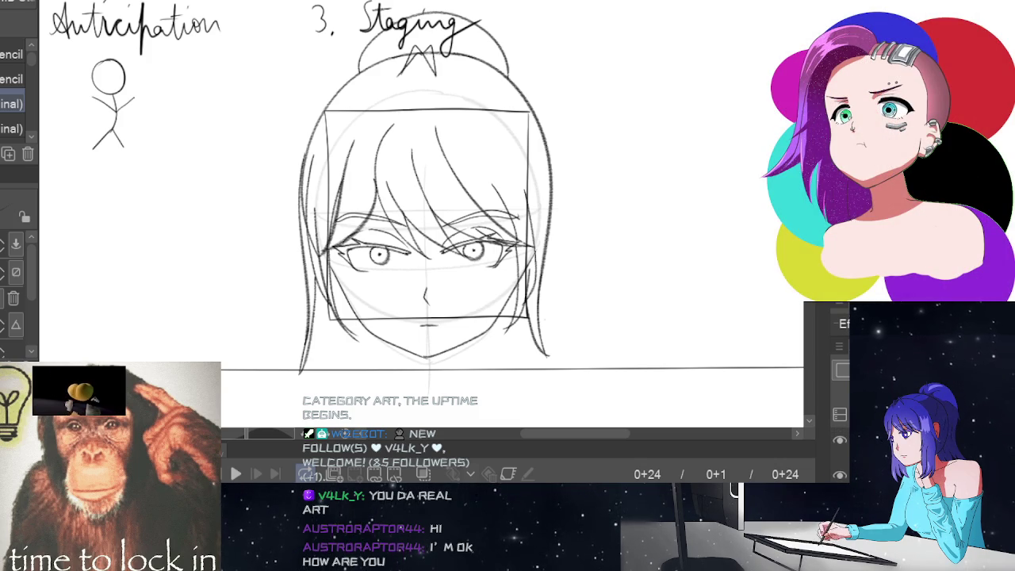
Step: Play to frame 21's face drawing and turn on onion-skin ghosts of neighbouring frames
{"action": "key", "text": "space"}
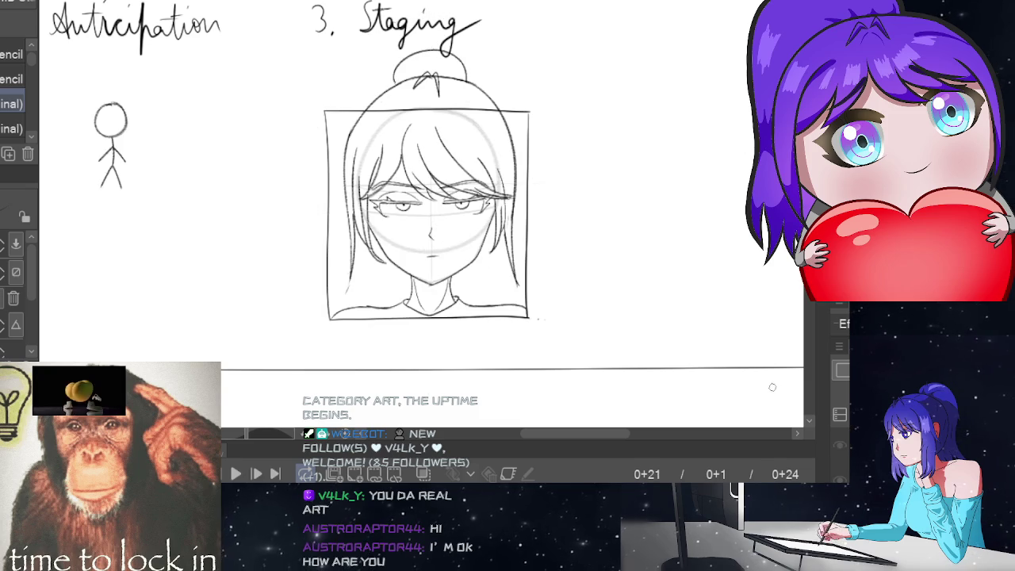
{"action": "left_click", "coordinate": [424, 474]}
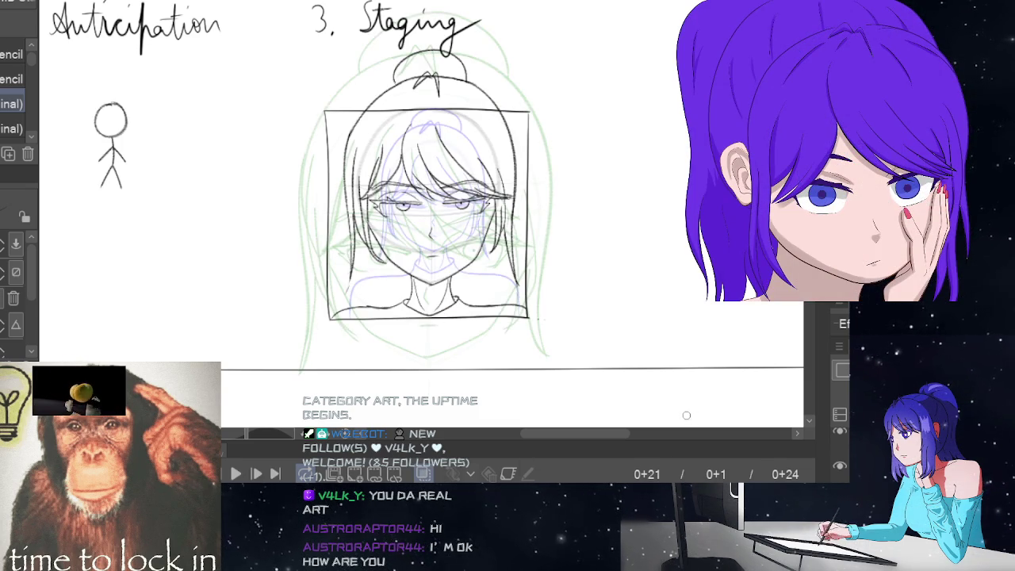
Step: Reposition frame 21's face drawing with a free transform (Ctrl+T)
{"action": "key", "text": "ctrl+t"}
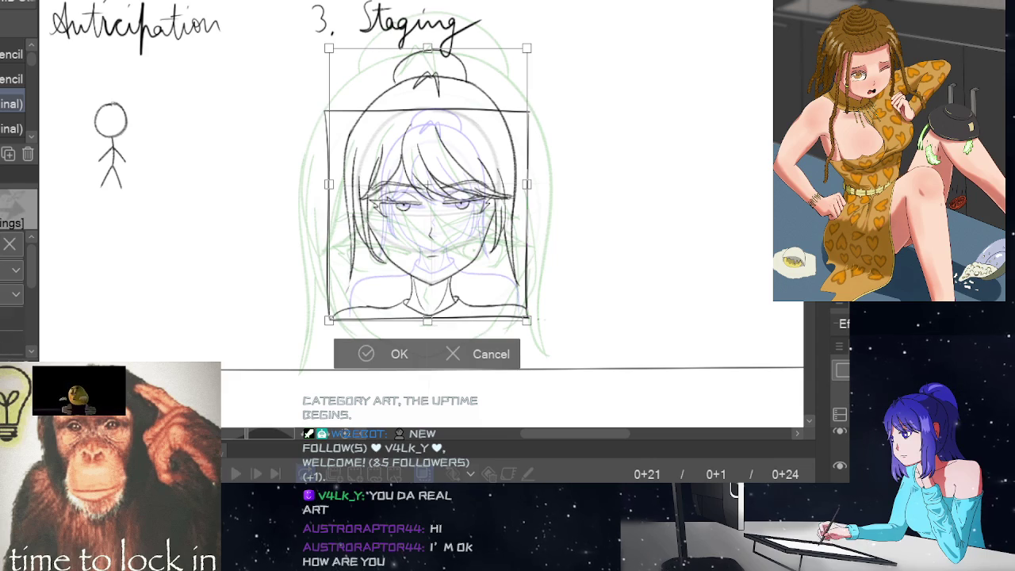
{"action": "left_click_drag", "start_coordinate": [492, 266], "coordinate": [494, 285]}
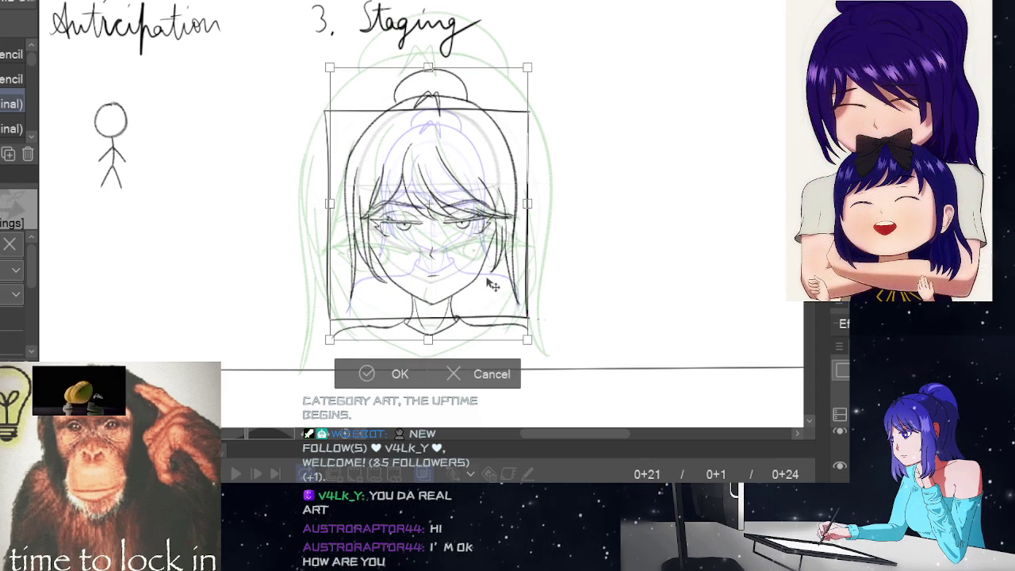
{"action": "left_click_drag", "start_coordinate": [492, 284], "coordinate": [495, 285]}
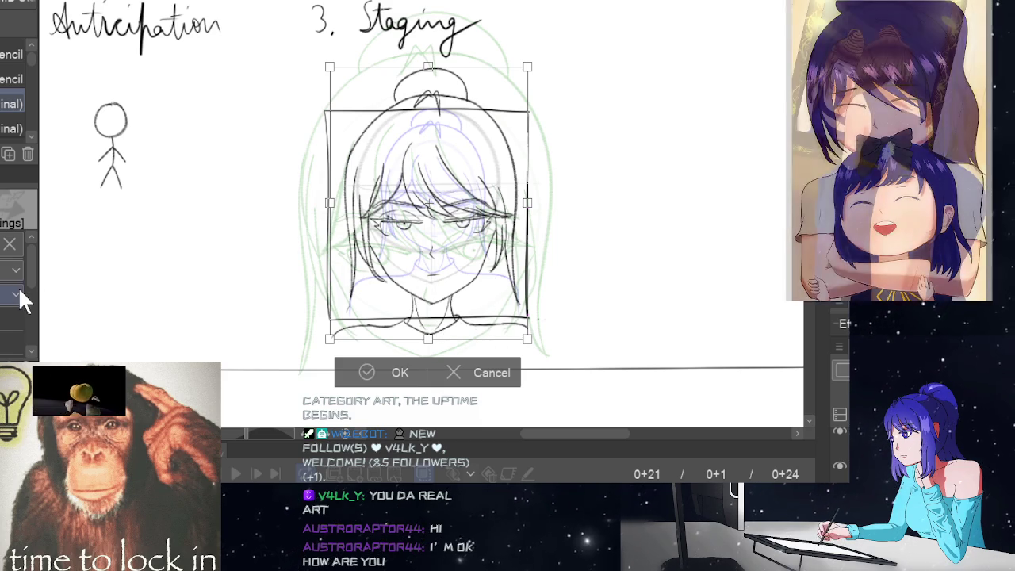
{"action": "left_click_drag", "start_coordinate": [592, 280], "coordinate": [592, 262]}
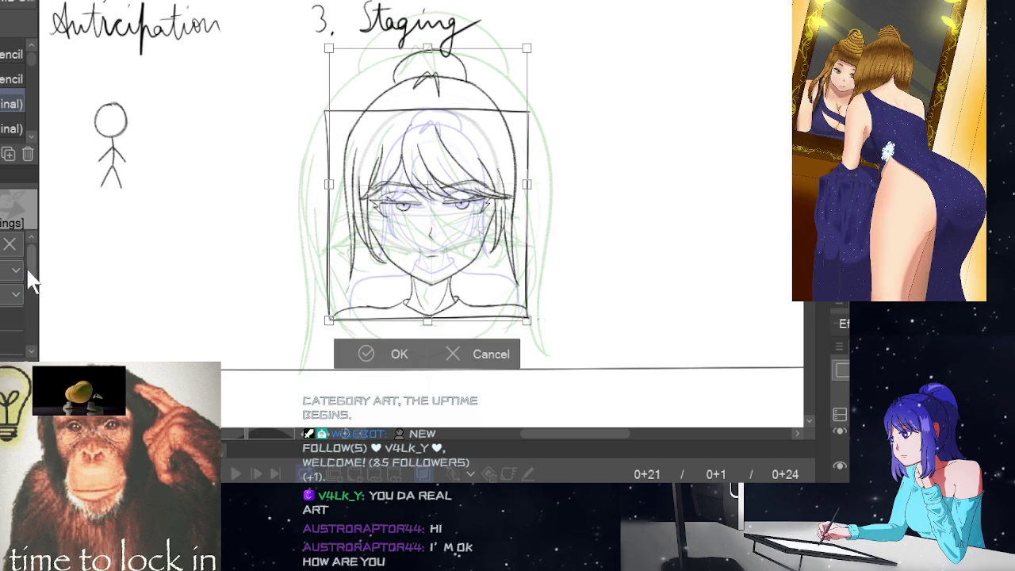
{"action": "scroll", "coordinate": [30, 295], "scroll_direction": "down", "scroll_amount": 3}
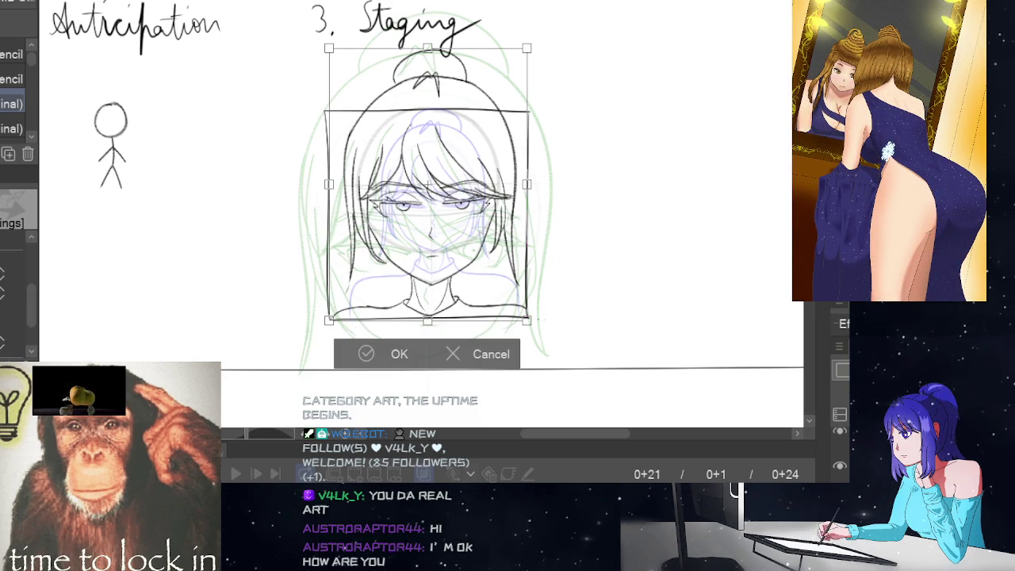
Step: Scale the face drawing up downward beyond the square and commit the transform
{"action": "left_click_drag", "start_coordinate": [428, 320], "coordinate": [434, 365]}
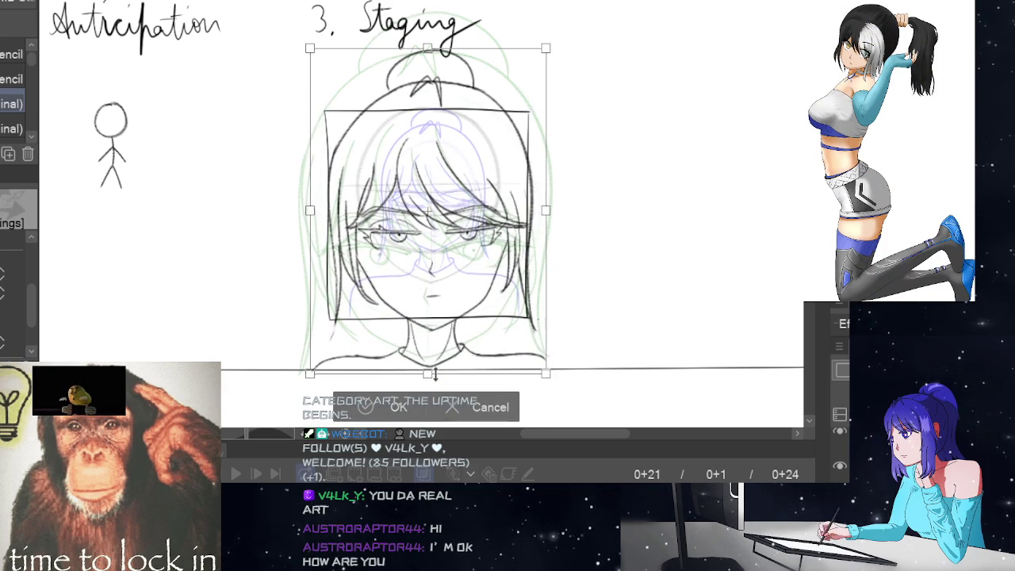
{"action": "left_click_drag", "start_coordinate": [434, 364], "coordinate": [434, 383]}
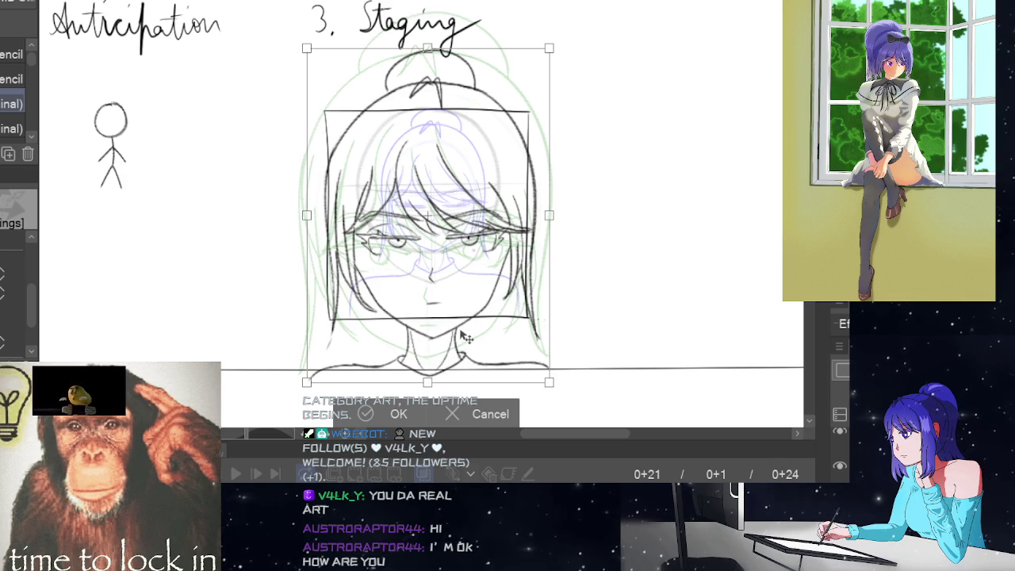
{"action": "left_click_drag", "start_coordinate": [460, 343], "coordinate": [458, 345]}
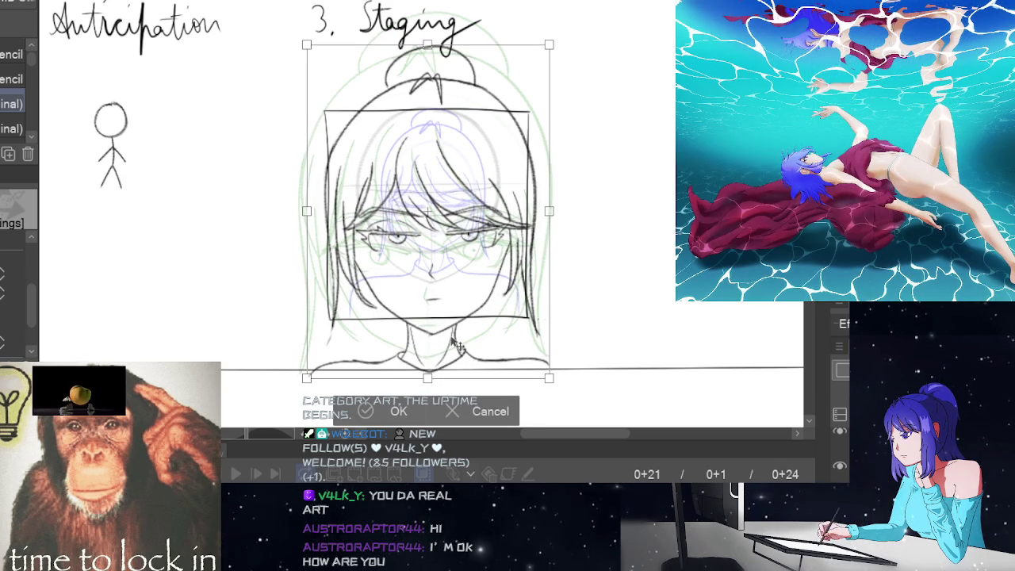
{"action": "left_click", "coordinate": [392, 410]}
{"action": "key", "text": "Right"}
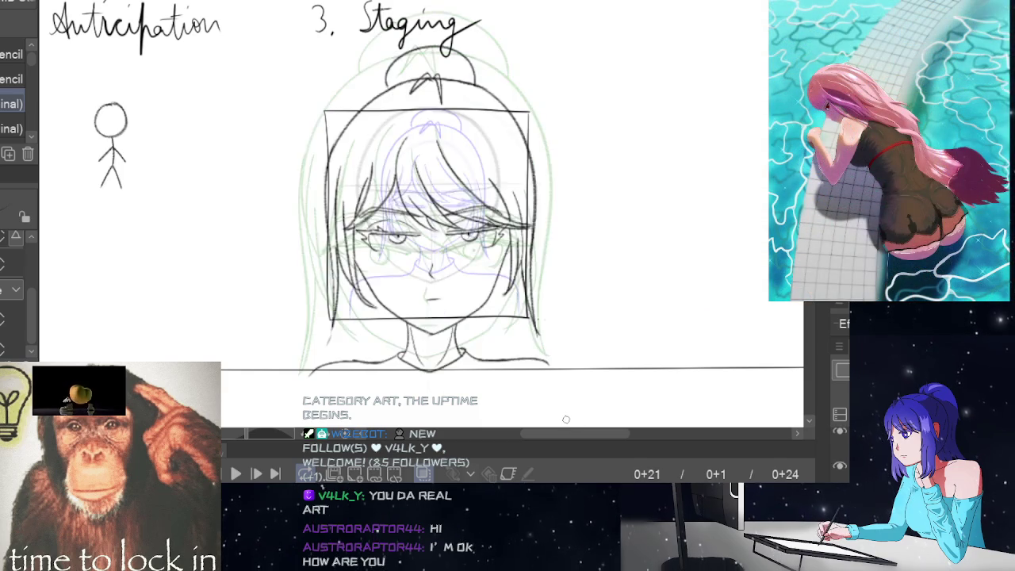
Step: Step to the first full-body frame, turn onion skin off and play the animation
{"action": "key", "text": "Right"}
{"action": "key", "text": "Left"}
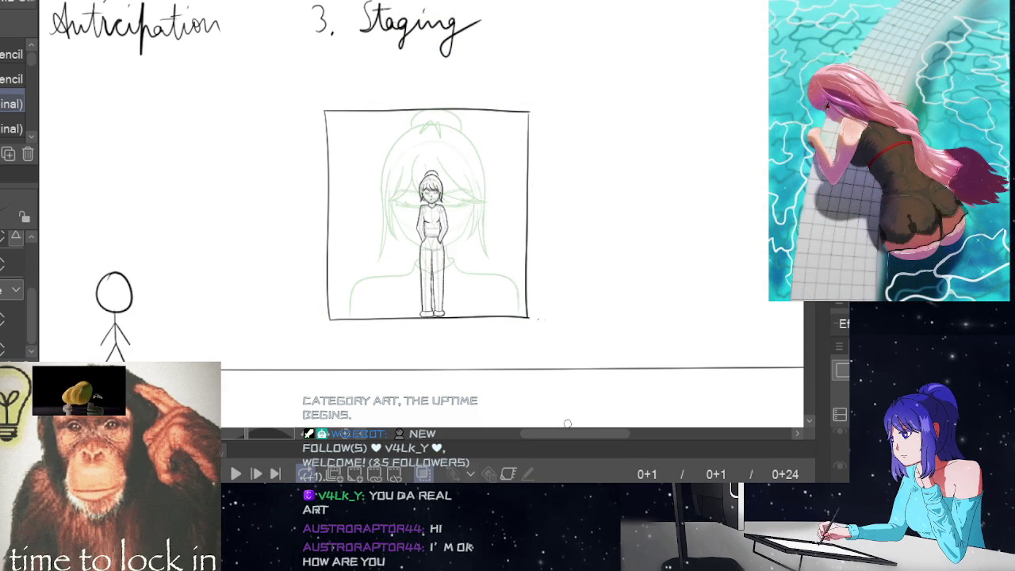
{"action": "left_click", "coordinate": [425, 474]}
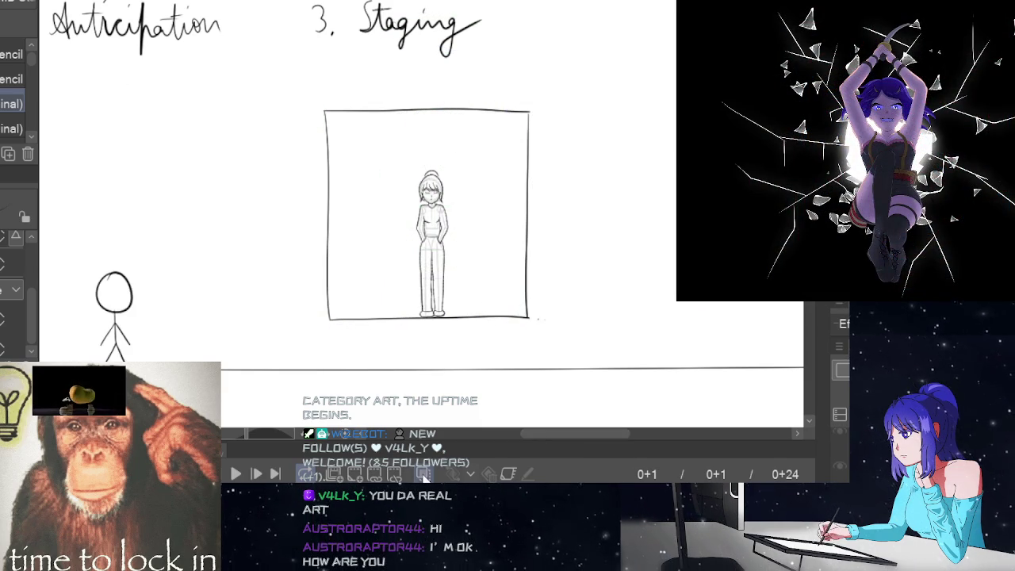
{"action": "left_click", "coordinate": [236, 474]}
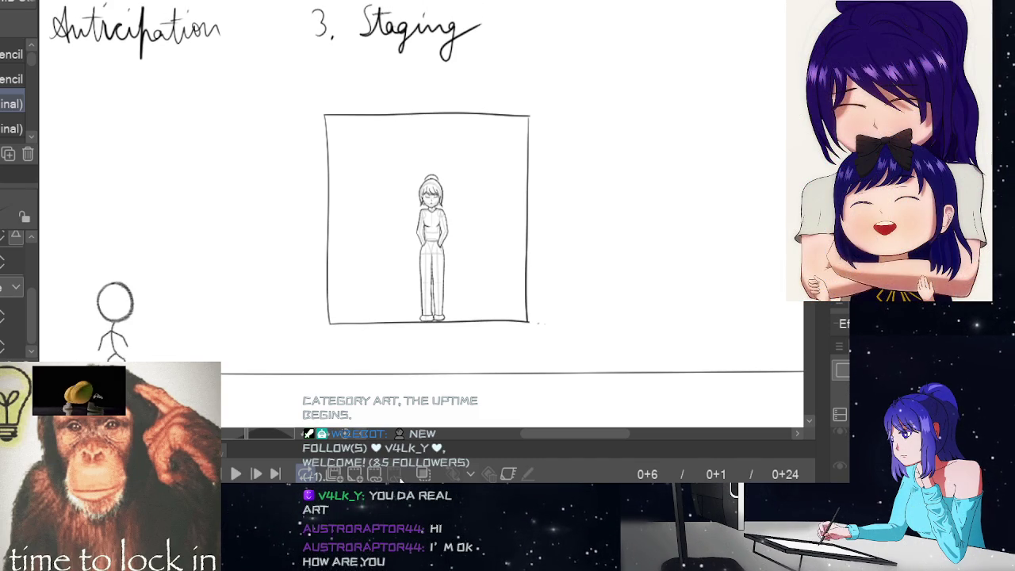
Step: Delete the figure from frame 6 and turn onion-skin ghosts back on
{"action": "key", "text": "ctrl+z"}
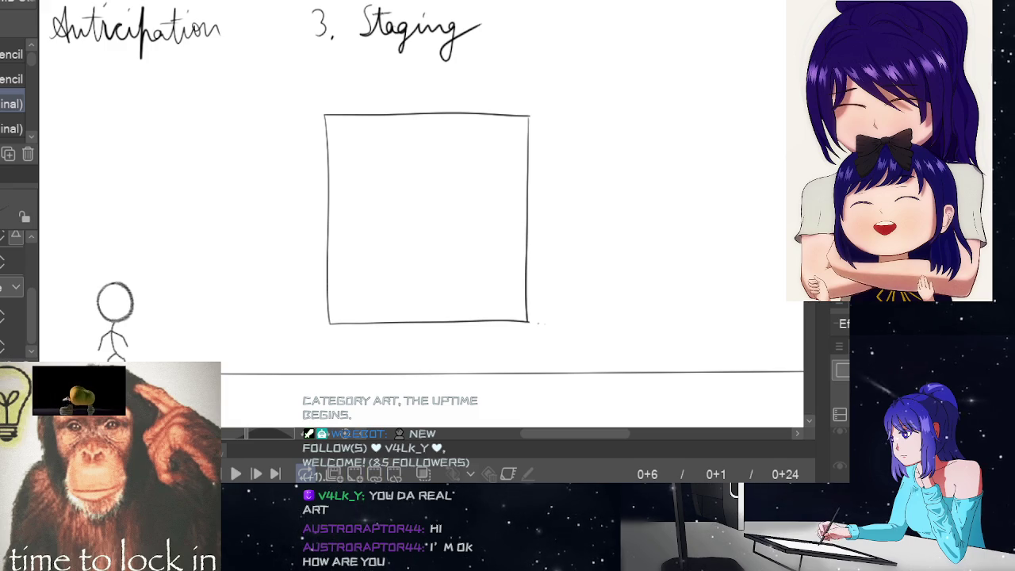
{"action": "key", "text": "ctrl+y"}
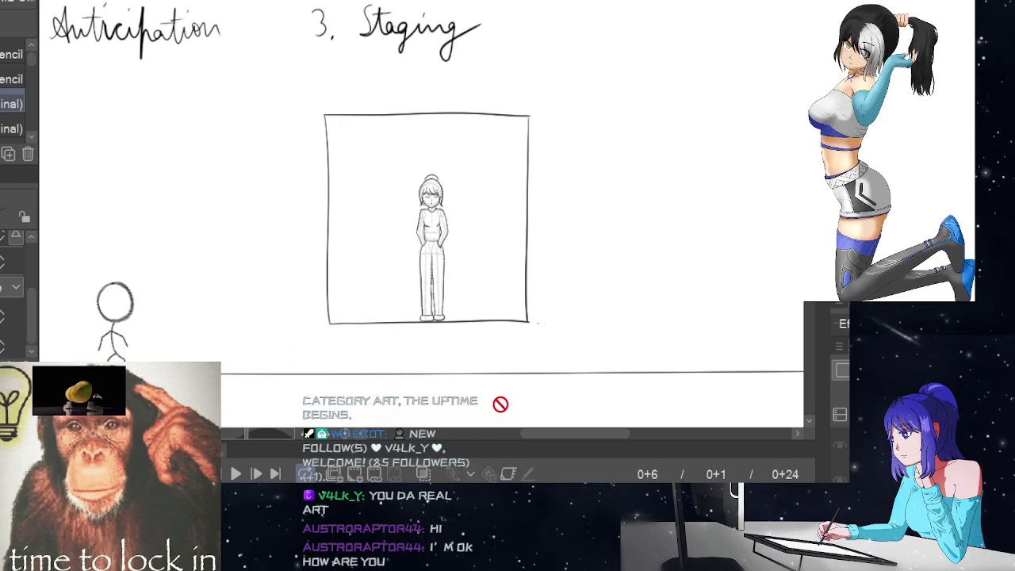
{"action": "key", "text": "Delete"}
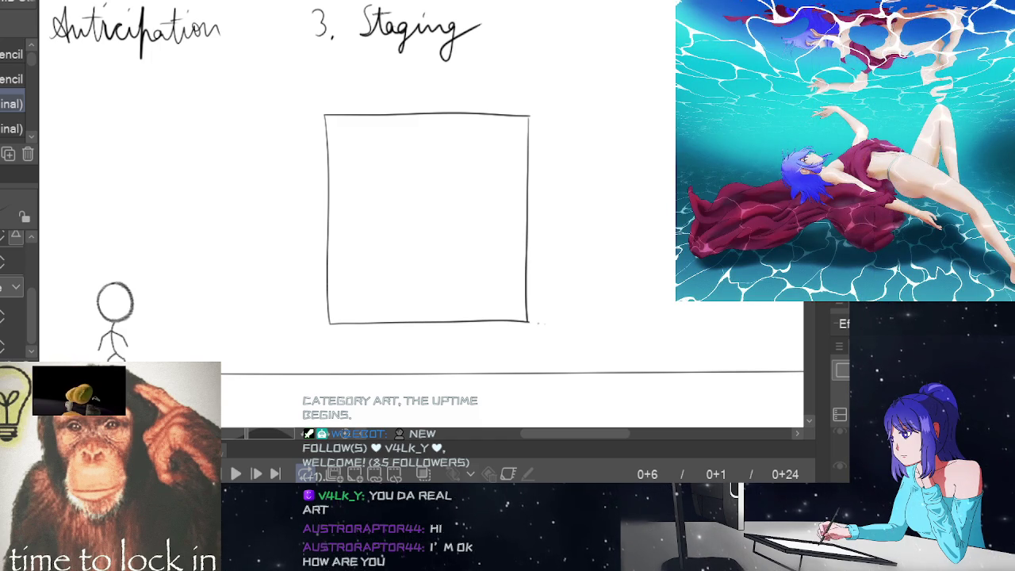
{"action": "left_click", "coordinate": [423, 474]}
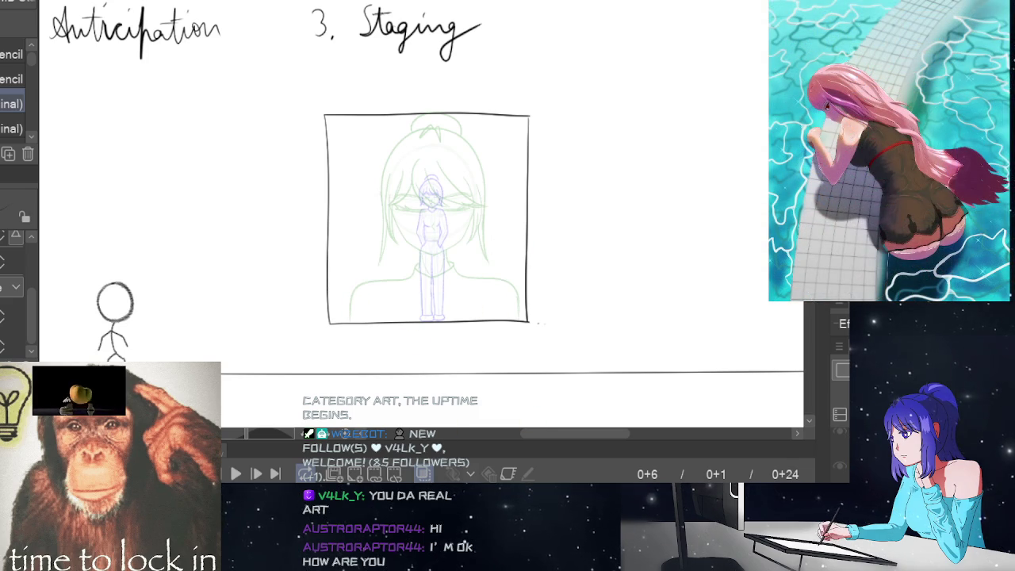
{"action": "left_click", "coordinate": [459, 195]}
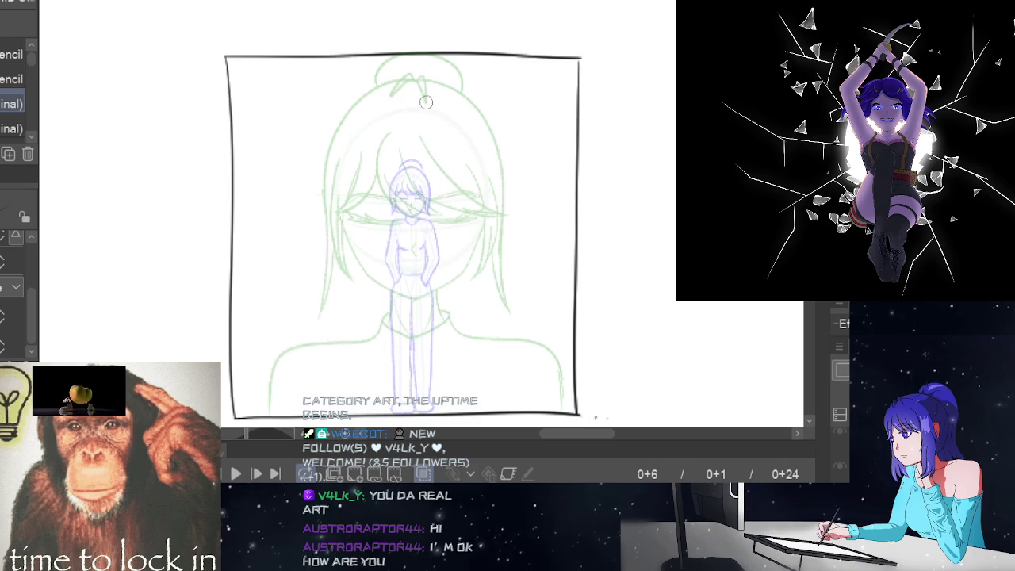
Step: Sketch and undo several trial head circles on frame 6
{"action": "left_click_drag", "start_coordinate": [413, 132], "coordinate": [446, 164]}
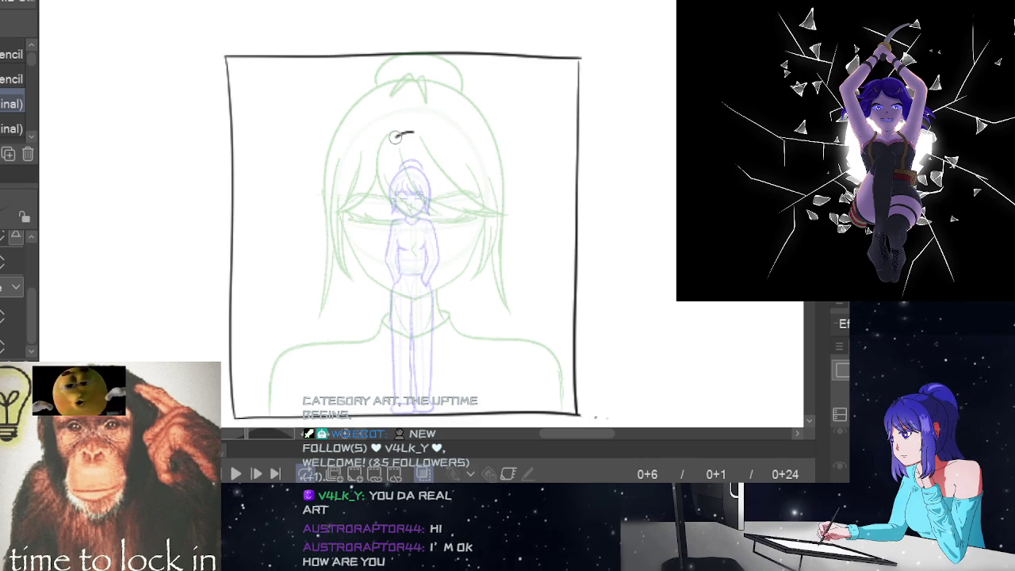
{"action": "key", "text": "ctrl+z"}
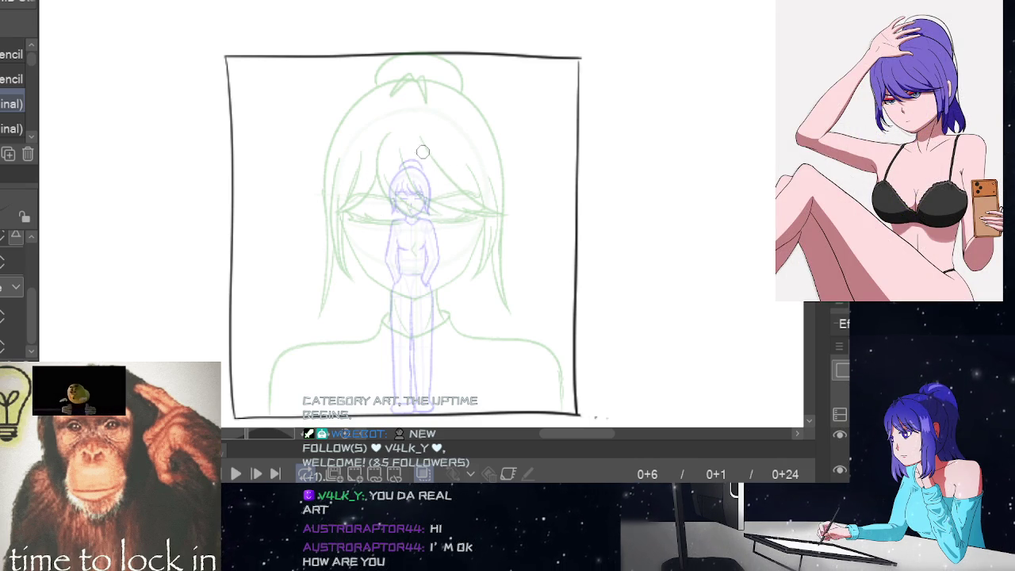
{"action": "mouse_move", "coordinate": [409, 132]}
{"action": "left_mouse_down"}
{"action": "mouse_move", "coordinate": [371, 225]}
{"action": "mouse_move", "coordinate": [445, 167]}
{"action": "left_mouse_up"}
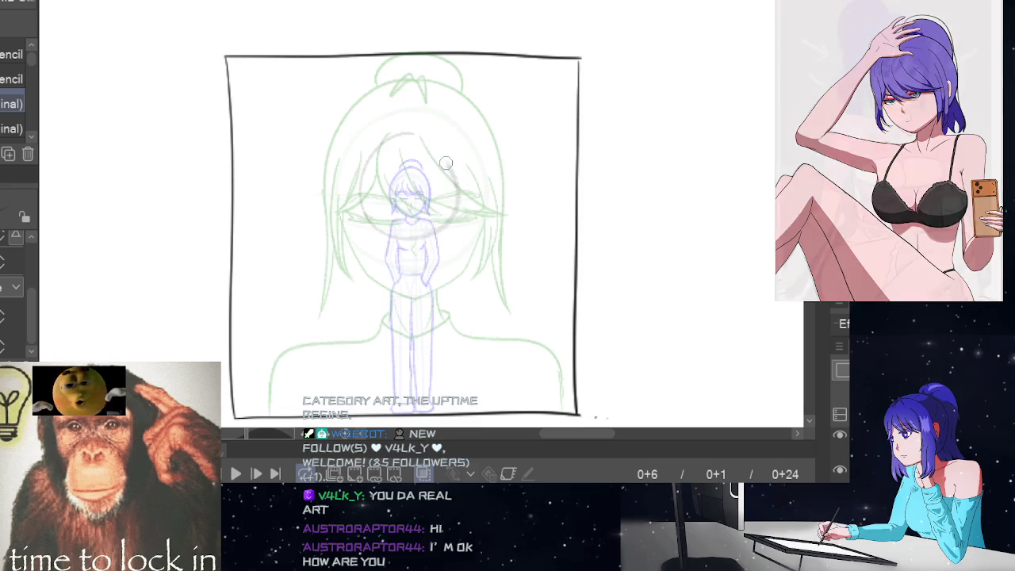
{"action": "key", "text": "ctrl+z"}
{"action": "mouse_move", "coordinate": [368, 190]}
{"action": "left_mouse_down"}
{"action": "mouse_move", "coordinate": [460, 206]}
{"action": "mouse_move", "coordinate": [397, 140]}
{"action": "mouse_move", "coordinate": [441, 141]}
{"action": "left_mouse_up"}
{"action": "key", "text": "ctrl+z"}
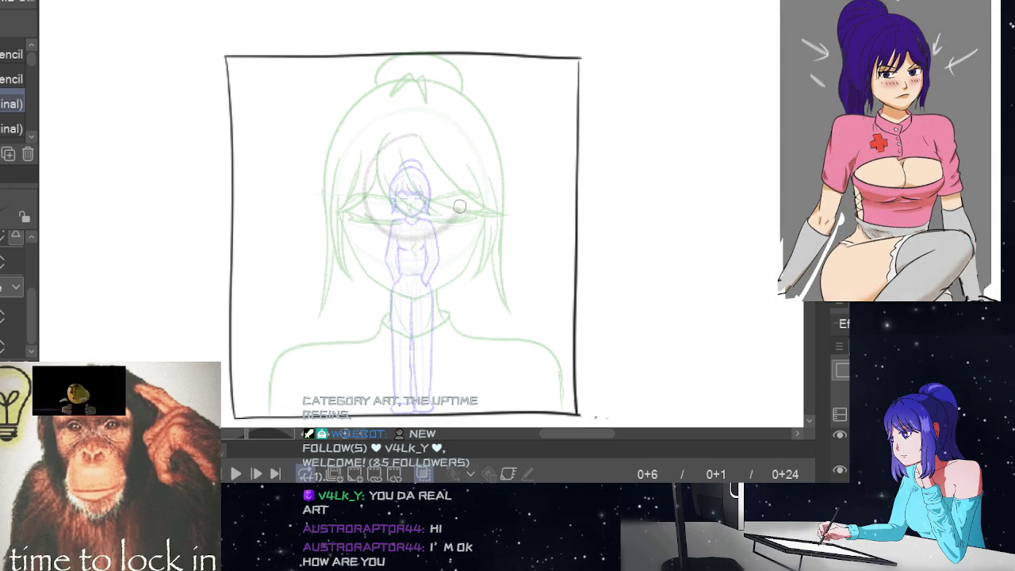
{"action": "key", "text": "ctrl+z"}
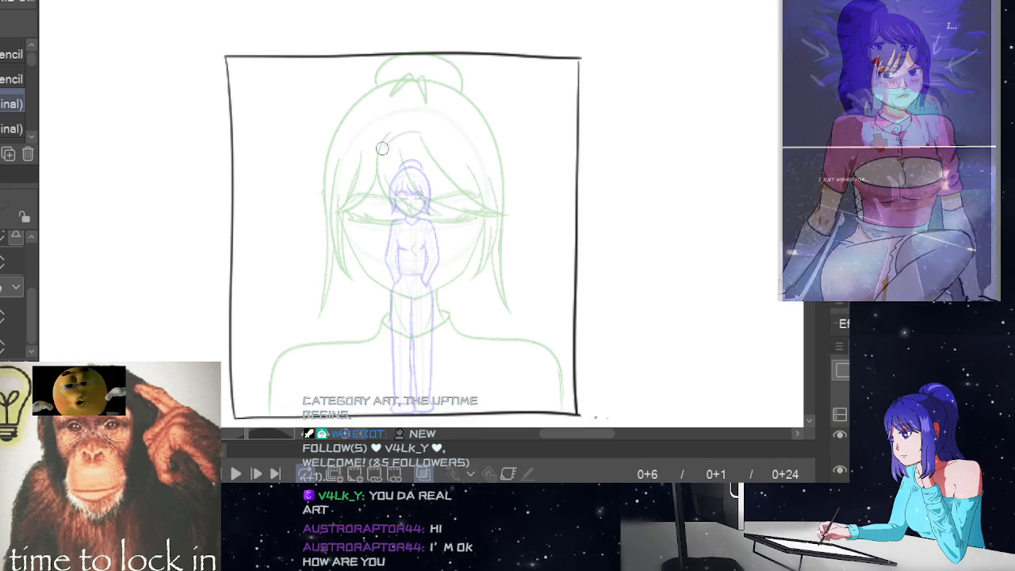
{"action": "left_click_drag", "start_coordinate": [422, 136], "coordinate": [373, 199]}
{"action": "key", "text": "ctrl+z"}
{"action": "mouse_move", "coordinate": [378, 148]}
{"action": "left_mouse_down"}
{"action": "mouse_move", "coordinate": [433, 222]}
{"action": "mouse_move", "coordinate": [436, 139]}
{"action": "left_mouse_up"}
{"action": "key", "text": "ctrl+z"}
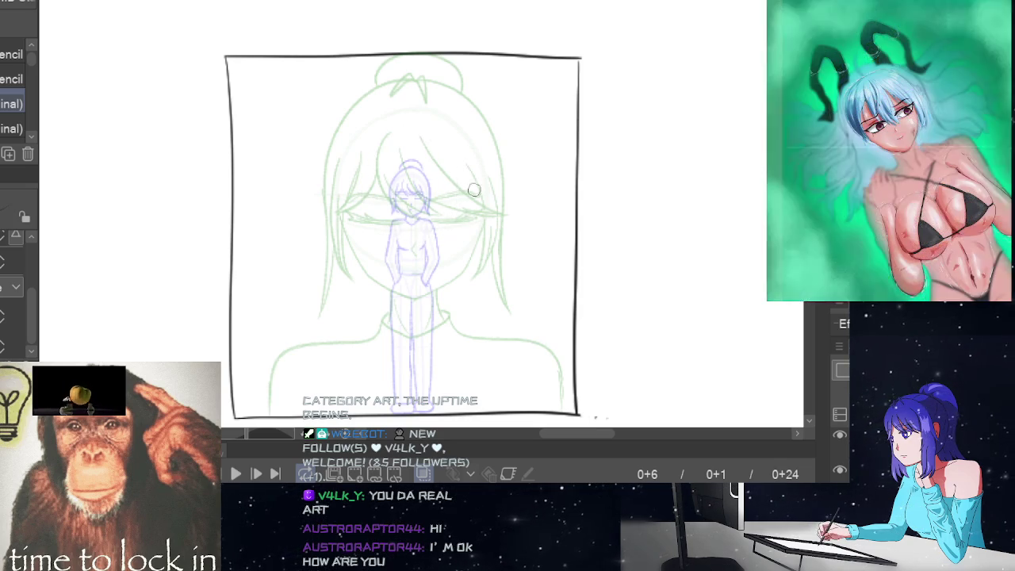
{"action": "mouse_move", "coordinate": [405, 132]}
{"action": "left_mouse_down"}
{"action": "mouse_move", "coordinate": [373, 198]}
{"action": "mouse_move", "coordinate": [436, 140]}
{"action": "mouse_move", "coordinate": [389, 246]}
{"action": "mouse_move", "coordinate": [441, 140]}
{"action": "mouse_move", "coordinate": [377, 230]}
{"action": "mouse_move", "coordinate": [436, 141]}
{"action": "left_mouse_up"}
{"action": "key", "text": "ctrl+z"}
{"action": "key", "text": "ctrl+z"}
{"action": "key", "text": "ctrl+z"}
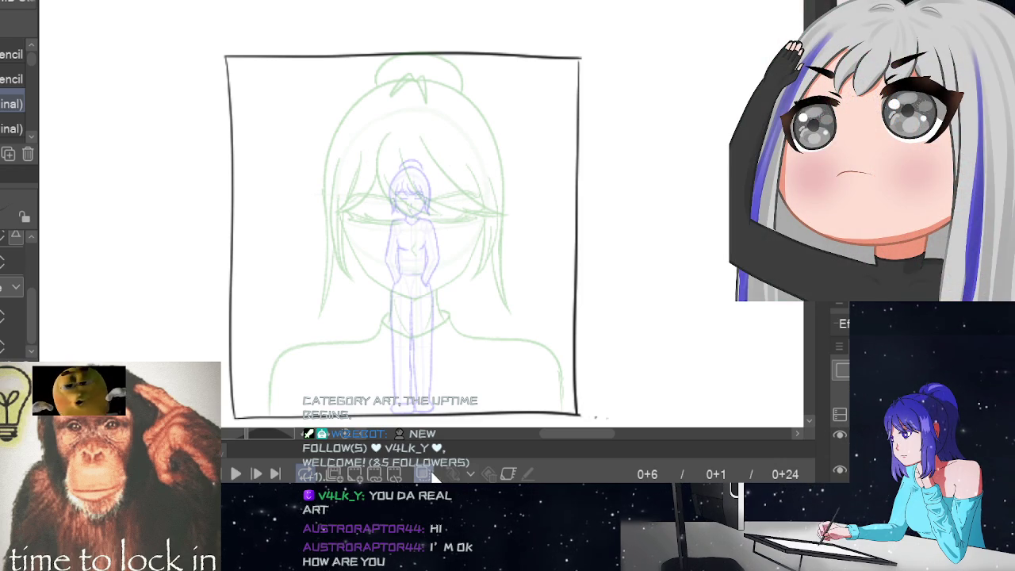
Step: Hide onion skin, then try and undo a few more head arcs
{"action": "key", "text": "o"}
{"action": "left_click_drag", "start_coordinate": [372, 167], "coordinate": [442, 231]}
{"action": "key", "text": "ctrl+z"}
{"action": "left_click_drag", "start_coordinate": [350, 174], "coordinate": [437, 222]}
{"action": "key", "text": "ctrl+z"}
{"action": "mouse_move", "coordinate": [410, 145]}
{"action": "left_mouse_down"}
{"action": "mouse_move", "coordinate": [349, 188]}
{"action": "mouse_move", "coordinate": [476, 163]}
{"action": "left_mouse_up"}
{"action": "key", "text": "ctrl+z"}
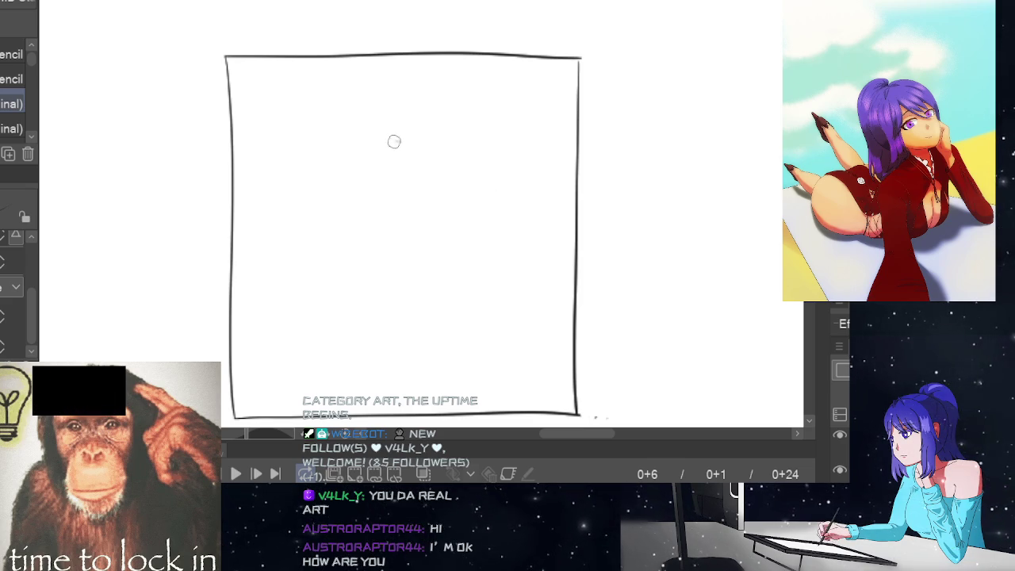
Step: Attempt and undo several freehand head circles in the upper square
{"action": "left_click_drag", "start_coordinate": [397, 141], "coordinate": [365, 177]}
{"action": "key", "text": "ctrl+z"}
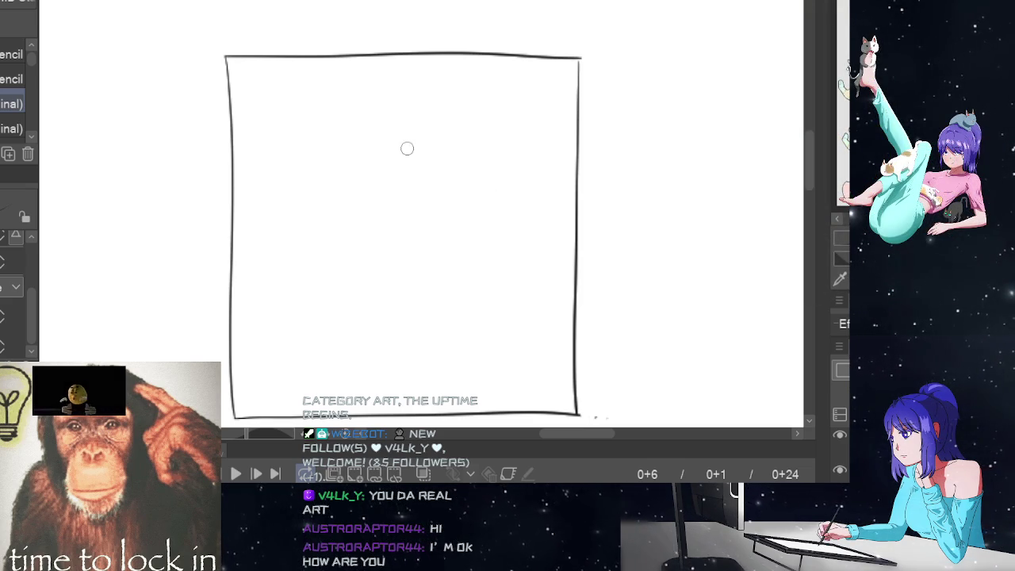
{"action": "mouse_move", "coordinate": [397, 143]}
{"action": "left_mouse_down"}
{"action": "mouse_move", "coordinate": [351, 204]}
{"action": "mouse_move", "coordinate": [445, 203]}
{"action": "mouse_move", "coordinate": [400, 142]}
{"action": "mouse_move", "coordinate": [351, 249]}
{"action": "mouse_move", "coordinate": [391, 148]}
{"action": "left_mouse_up"}
{"action": "key", "text": "ctrl+z"}
{"action": "key", "text": "ctrl+z"}
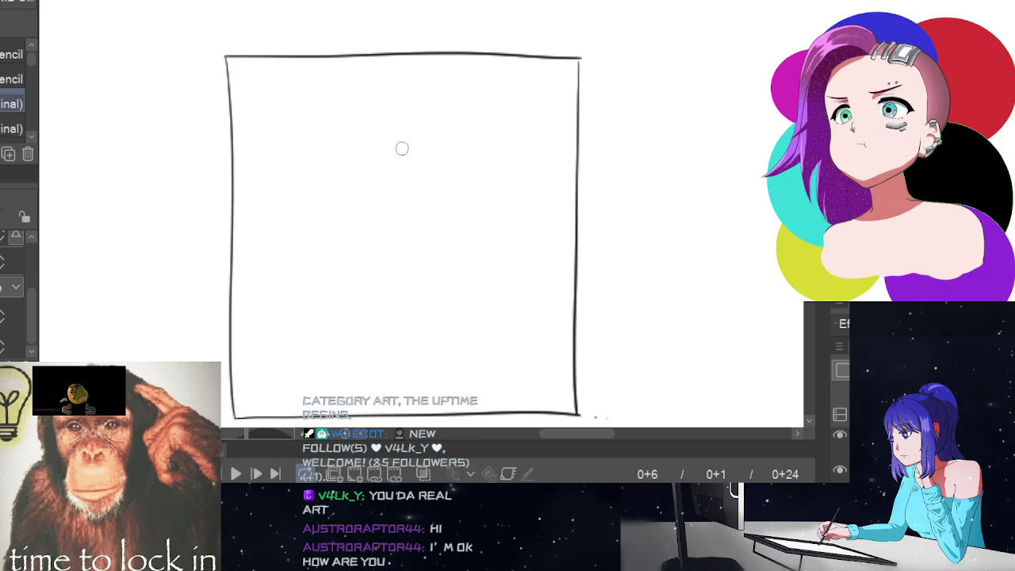
{"action": "mouse_move", "coordinate": [386, 237]}
{"action": "left_mouse_down"}
{"action": "mouse_move", "coordinate": [431, 158]}
{"action": "mouse_move", "coordinate": [349, 203]}
{"action": "mouse_move", "coordinate": [429, 206]}
{"action": "mouse_move", "coordinate": [404, 145]}
{"action": "left_mouse_up"}
{"action": "key", "text": "ctrl+z"}
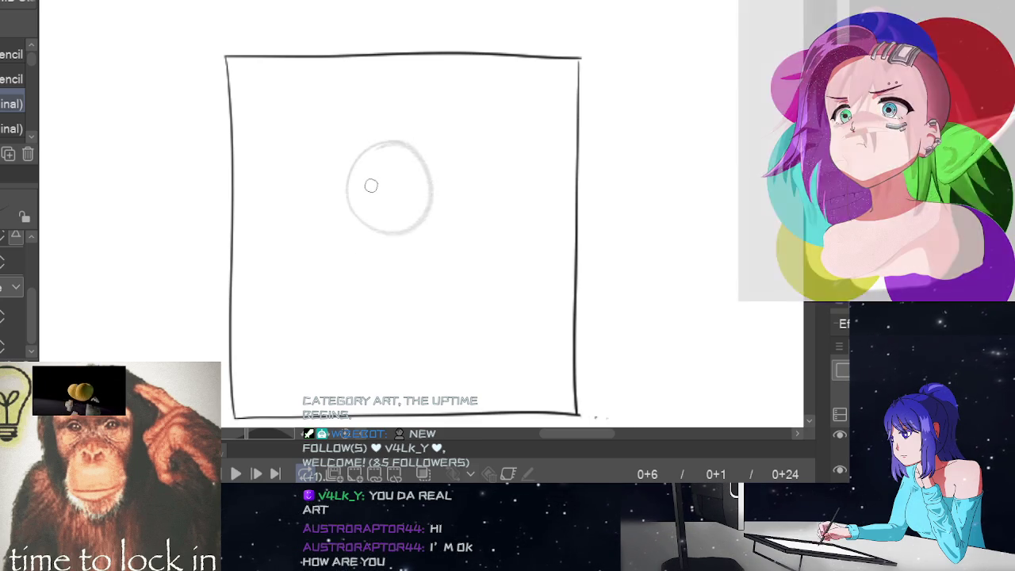
{"action": "key", "text": "ctrl+z"}
{"action": "mouse_move", "coordinate": [347, 173]}
{"action": "left_mouse_down"}
{"action": "mouse_move", "coordinate": [426, 211]}
{"action": "mouse_move", "coordinate": [405, 166]}
{"action": "mouse_move", "coordinate": [399, 229]}
{"action": "mouse_move", "coordinate": [417, 145]}
{"action": "mouse_move", "coordinate": [396, 141]}
{"action": "left_mouse_up"}
{"action": "key", "text": "ctrl+z"}
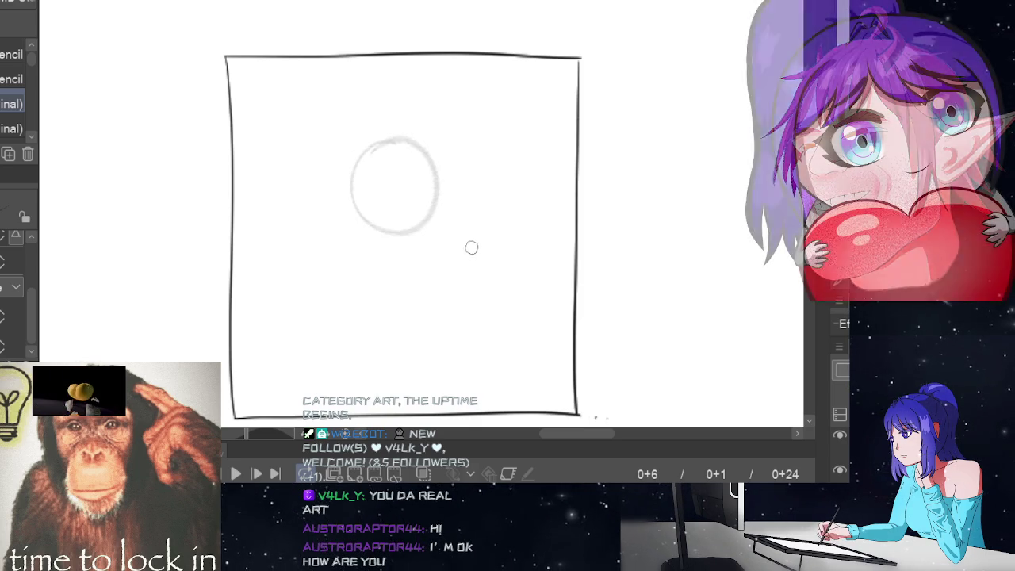
{"action": "key", "text": "ctrl+z"}
Step: Redraw the head circle until a clean final version stays on frame 6
{"action": "mouse_move", "coordinate": [344, 191]}
{"action": "left_mouse_down"}
{"action": "mouse_move", "coordinate": [426, 191]}
{"action": "mouse_move", "coordinate": [396, 142]}
{"action": "left_mouse_up"}
{"action": "key", "text": "ctrl+z"}
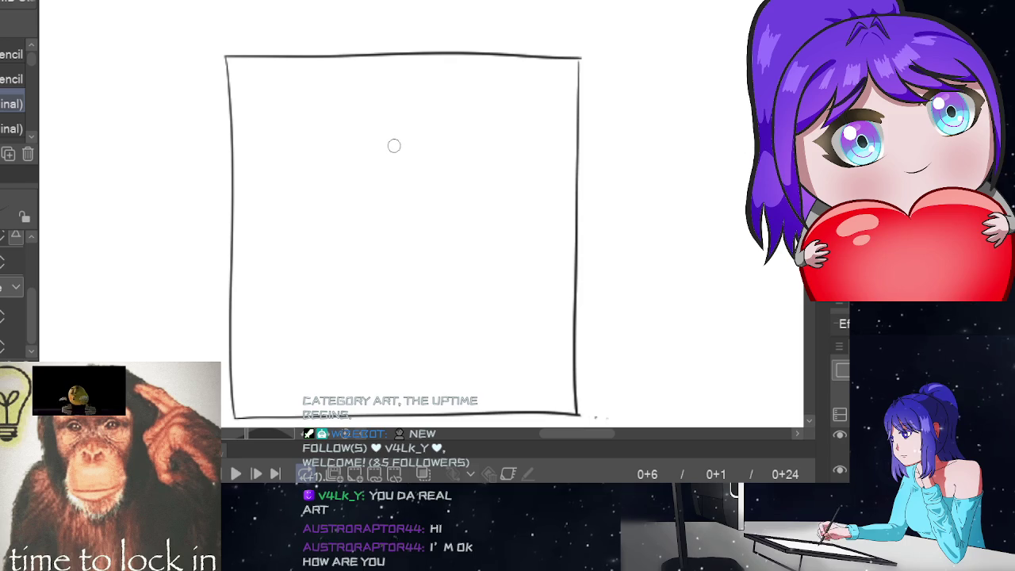
{"action": "mouse_move", "coordinate": [347, 215]}
{"action": "left_mouse_down"}
{"action": "mouse_move", "coordinate": [434, 207]}
{"action": "mouse_move", "coordinate": [396, 142]}
{"action": "left_mouse_up"}
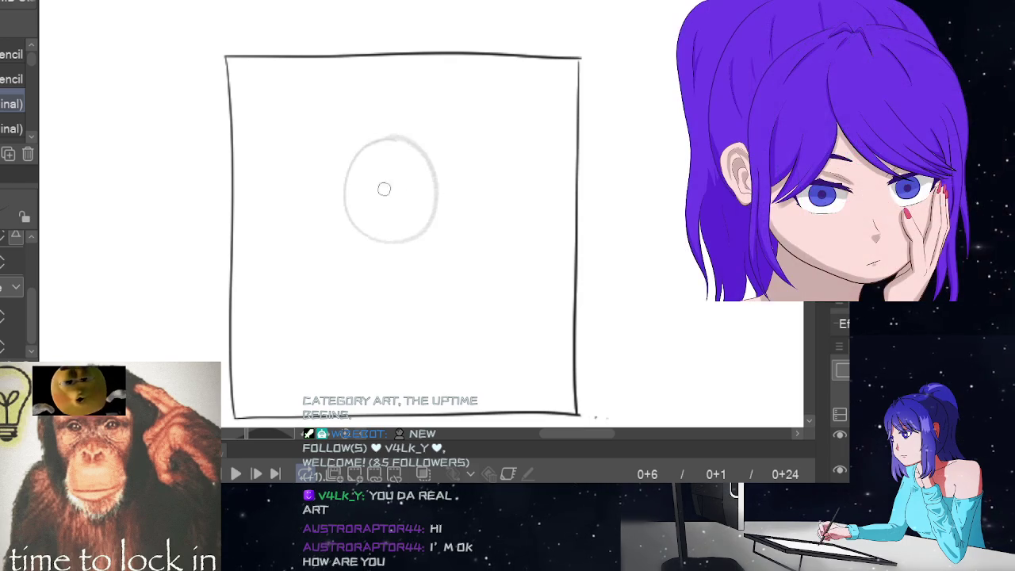
{"action": "key", "text": "ctrl+z"}
{"action": "mouse_move", "coordinate": [344, 190]}
{"action": "left_mouse_down"}
{"action": "mouse_move", "coordinate": [419, 211]}
{"action": "mouse_move", "coordinate": [366, 149]}
{"action": "left_mouse_up"}
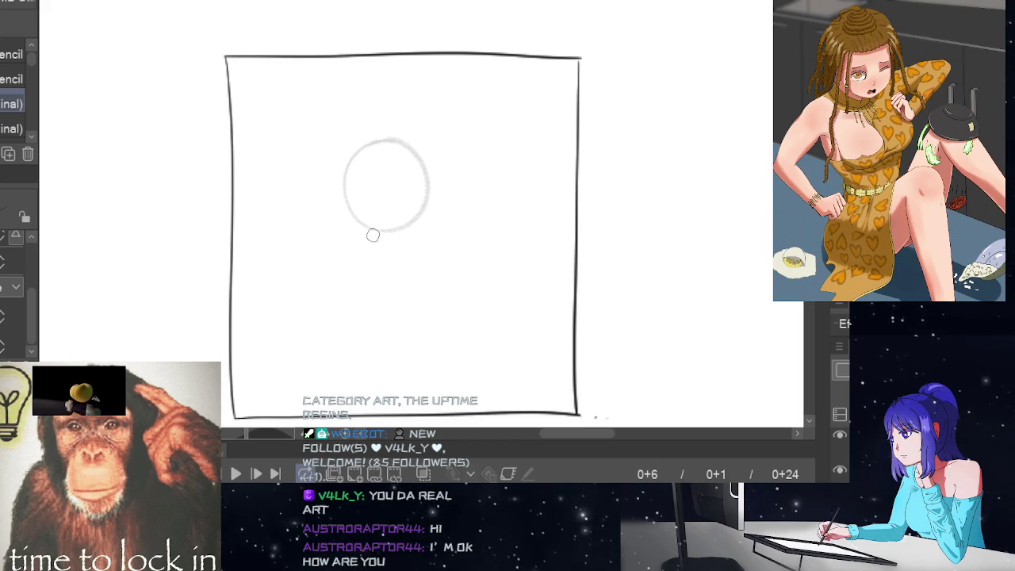
{"action": "key", "text": "ctrl+t"}
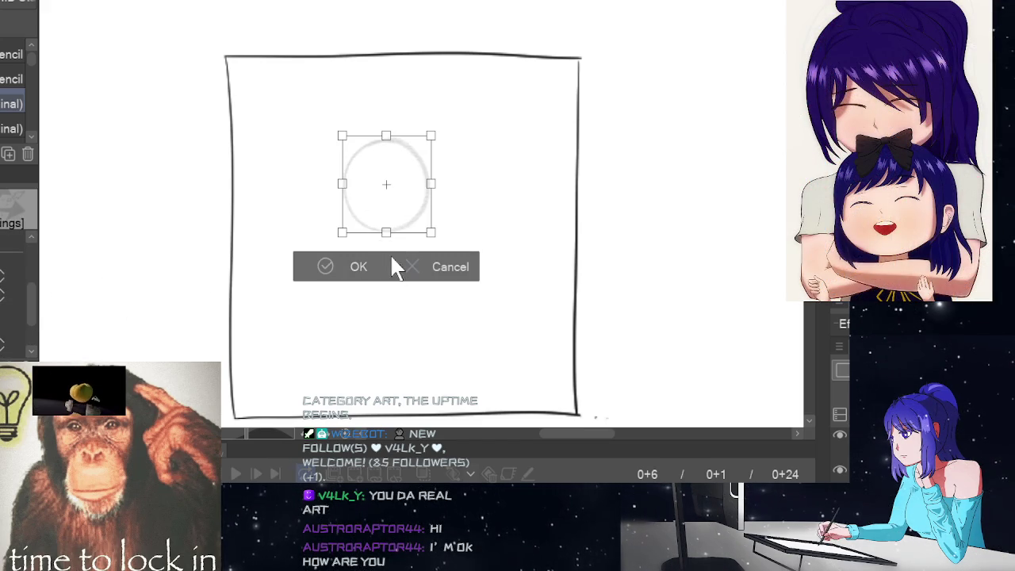
Step: Shorten the head circle slightly from the bottom and commit the transform
{"action": "left_click_drag", "start_coordinate": [386, 230], "coordinate": [386, 229]}
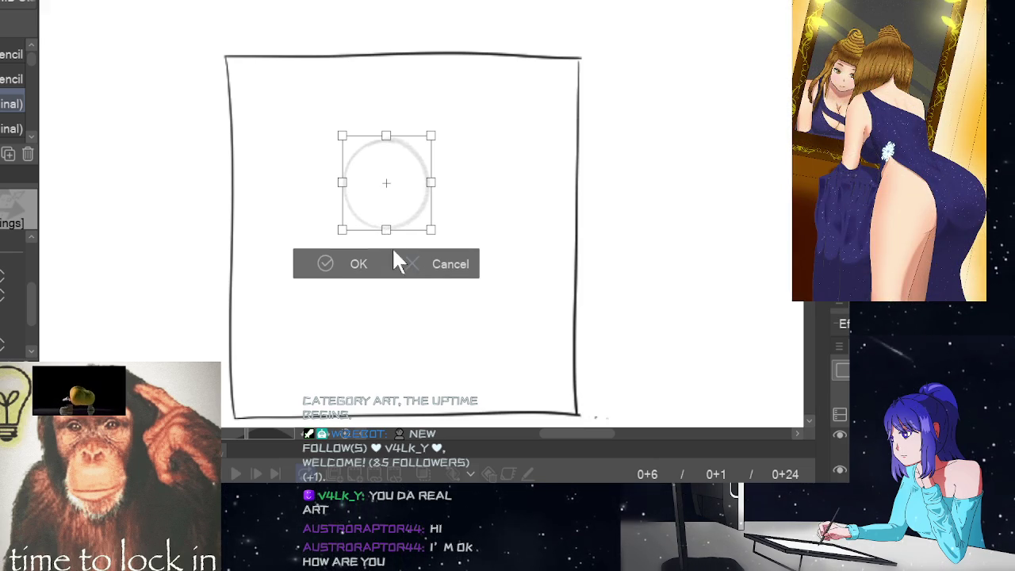
{"action": "left_click_drag", "start_coordinate": [387, 231], "coordinate": [386, 228]}
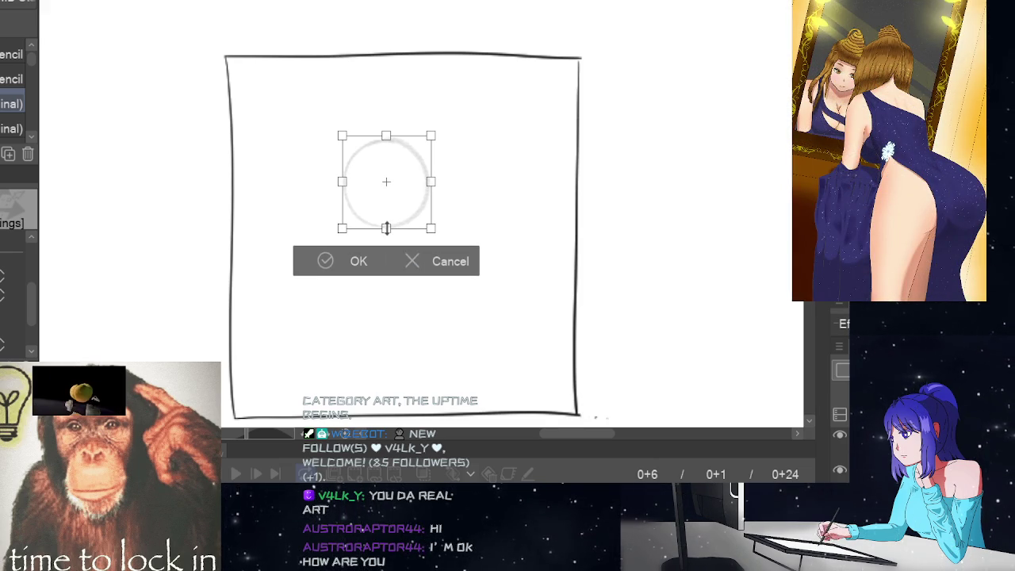
{"action": "left_click", "coordinate": [357, 263]}
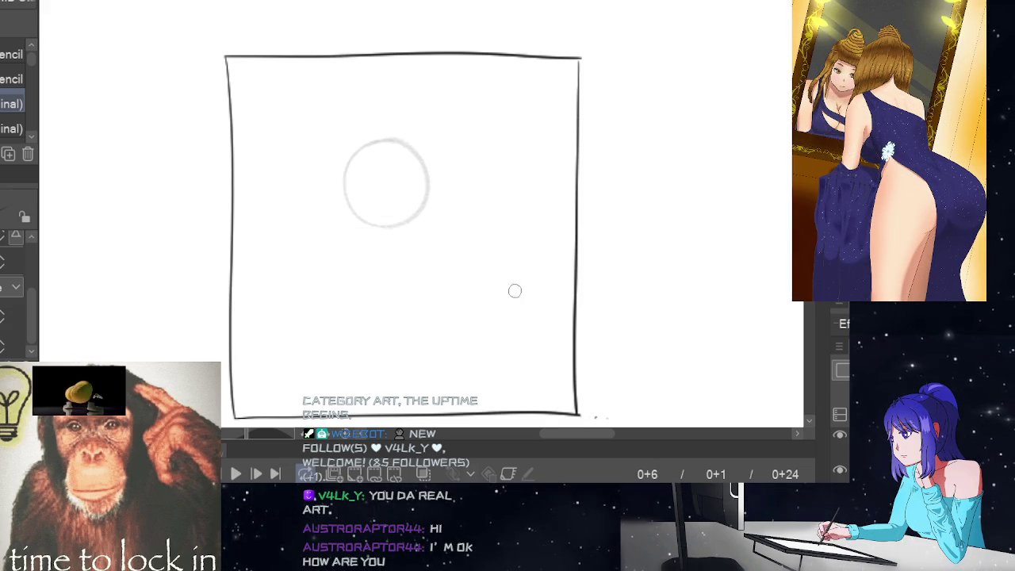
{"action": "key", "text": "ctrl+t"}
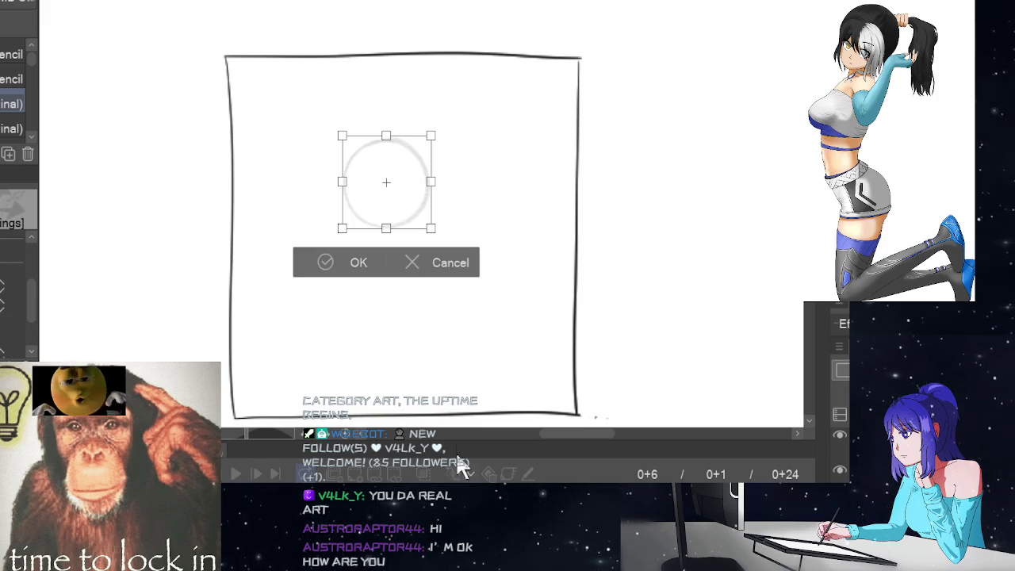
{"action": "left_click", "coordinate": [420, 265]}
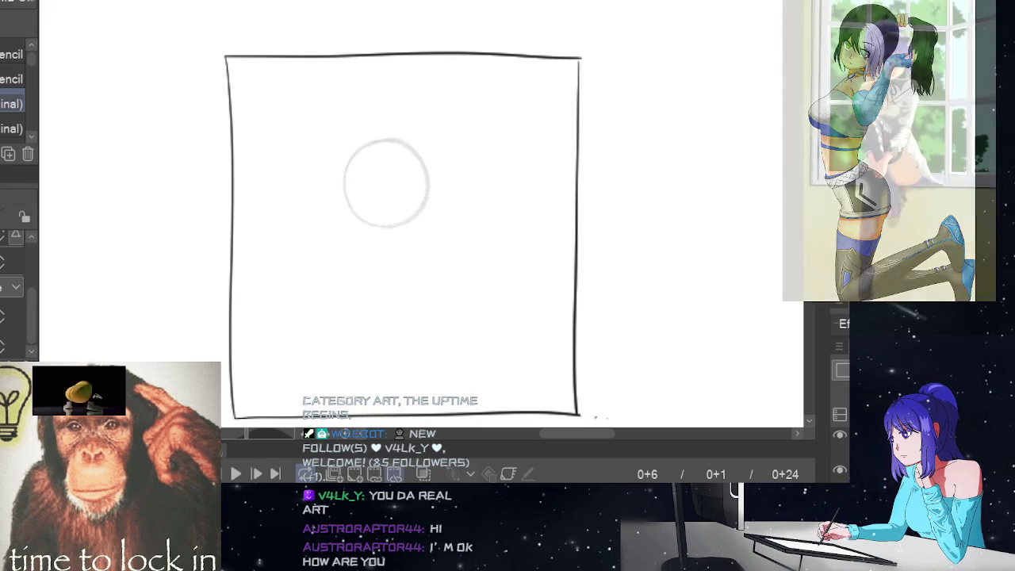
{"action": "left_click", "coordinate": [424, 474]}
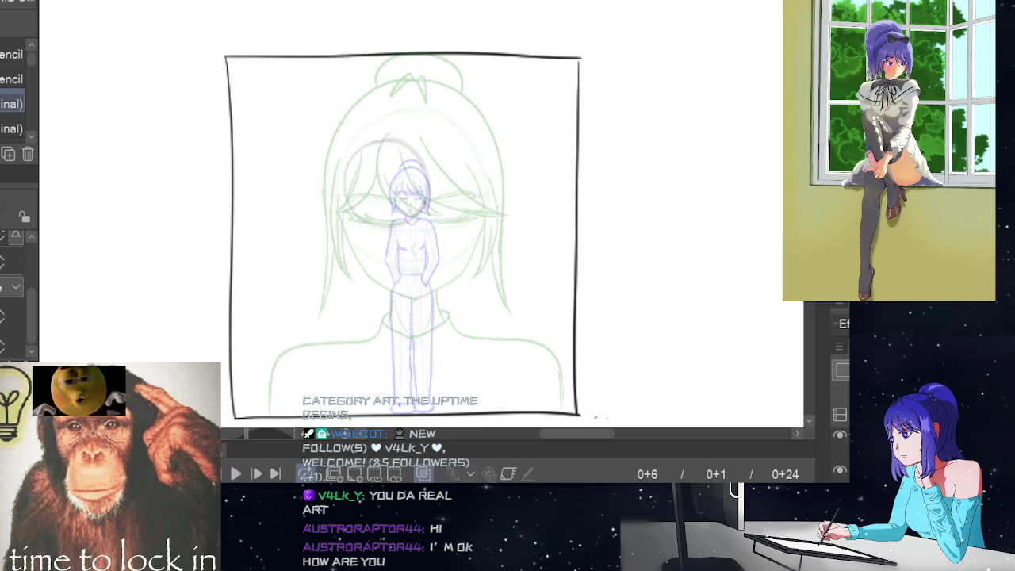
Step: Enlarge the head circle from its corner and nudge it right, matching the ghosted sketches
{"action": "key", "text": "ctrl+t"}
{"action": "left_click_drag", "start_coordinate": [401, 204], "coordinate": [481, 257]}
{"action": "key", "text": "Return"}
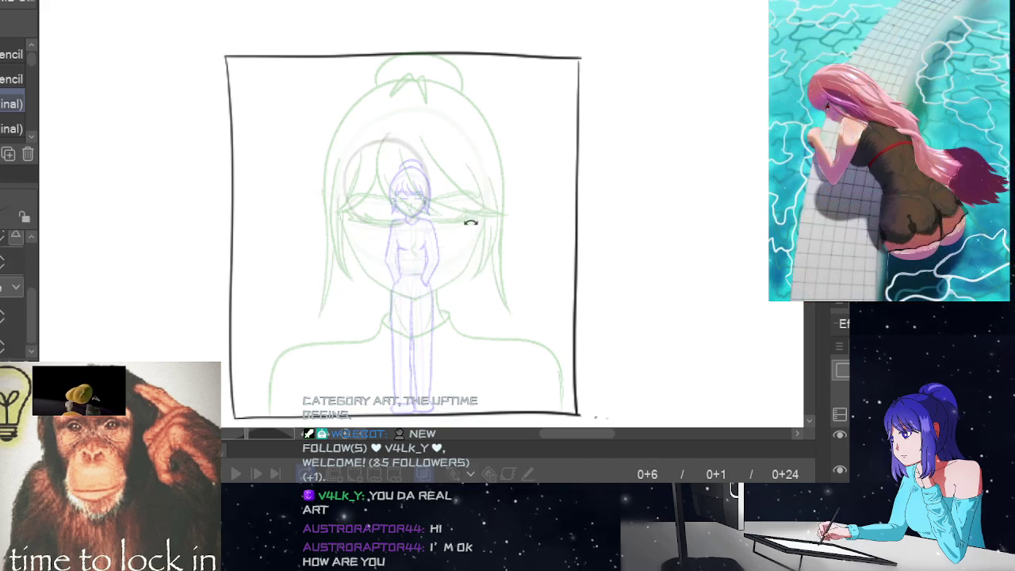
{"action": "key", "text": "ctrl+t"}
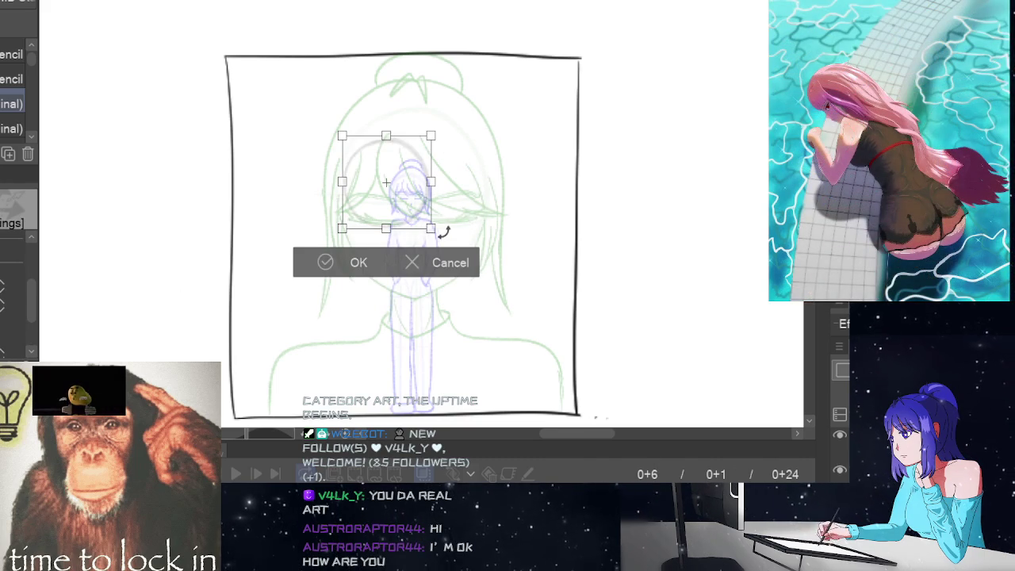
{"action": "mouse_move", "coordinate": [431, 228]}
{"action": "left_mouse_down"}
{"action": "mouse_move", "coordinate": [463, 256]}
{"action": "mouse_move", "coordinate": [432, 229]}
{"action": "left_mouse_up"}
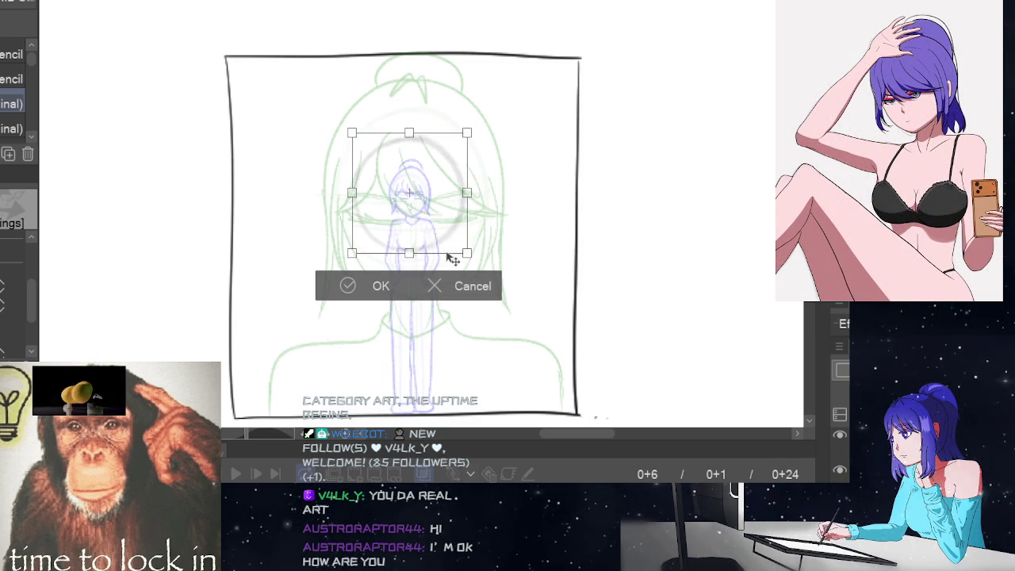
{"action": "left_click_drag", "start_coordinate": [428, 237], "coordinate": [430, 235]}
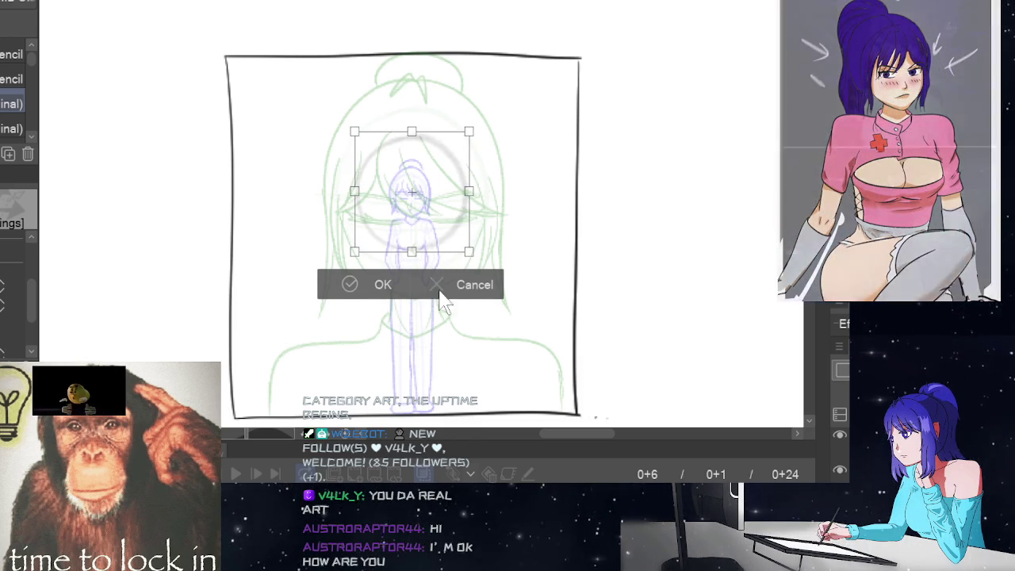
{"action": "left_click", "coordinate": [379, 286]}
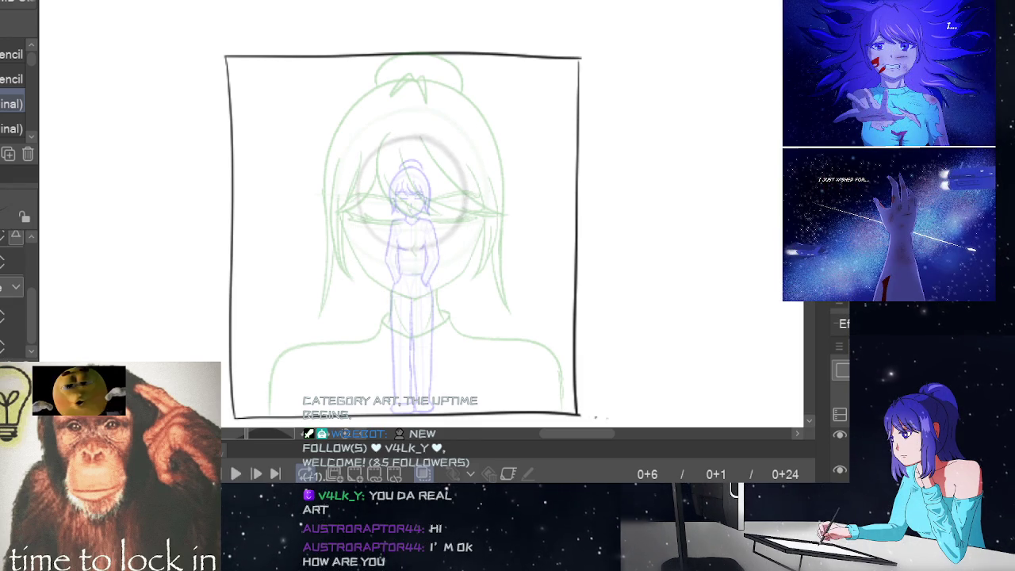
{"action": "left_click", "coordinate": [425, 474]}
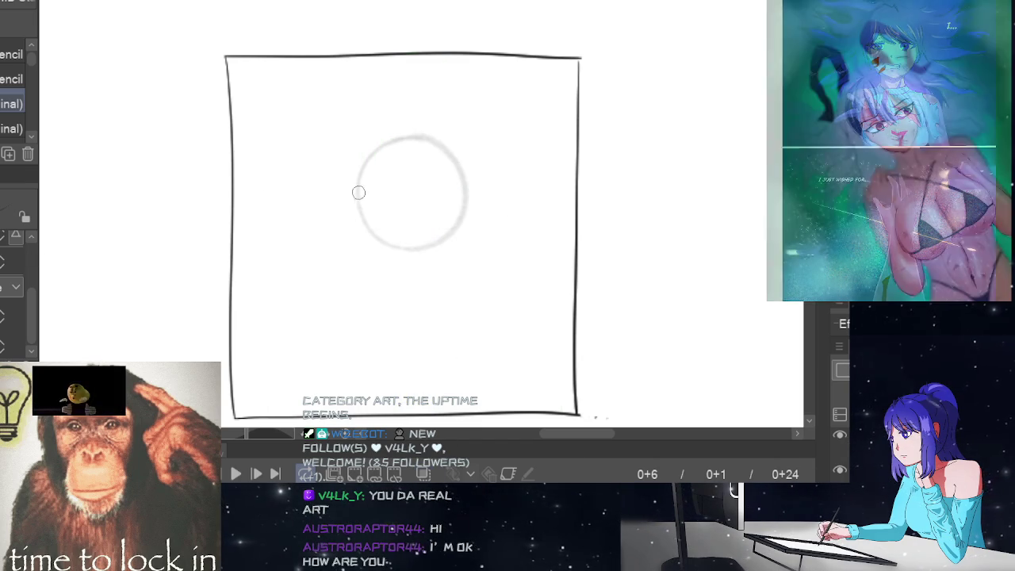
Step: Draw horizontal and vertical centre guide lines through the head circle
{"action": "mouse_move", "coordinate": [348, 196]}
{"action": "left_mouse_down"}
{"action": "mouse_move", "coordinate": [468, 194]}
{"action": "mouse_move", "coordinate": [415, 331]}
{"action": "left_mouse_up"}
{"action": "key", "text": "ctrl+z"}
{"action": "left_click_drag", "start_coordinate": [410, 159], "coordinate": [415, 324]}
{"action": "key", "text": "ctrl+z"}
{"action": "left_click_drag", "start_coordinate": [412, 163], "coordinate": [415, 303]}
{"action": "key", "text": "ctrl+z"}
{"action": "left_click_drag", "start_coordinate": [415, 164], "coordinate": [413, 317]}
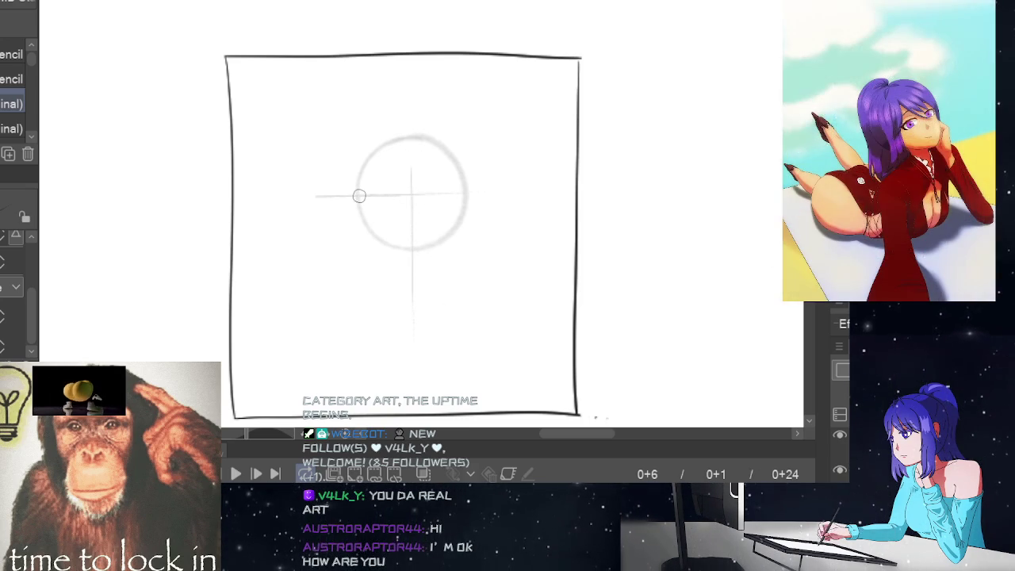
{"action": "key", "text": "ctrl+z"}
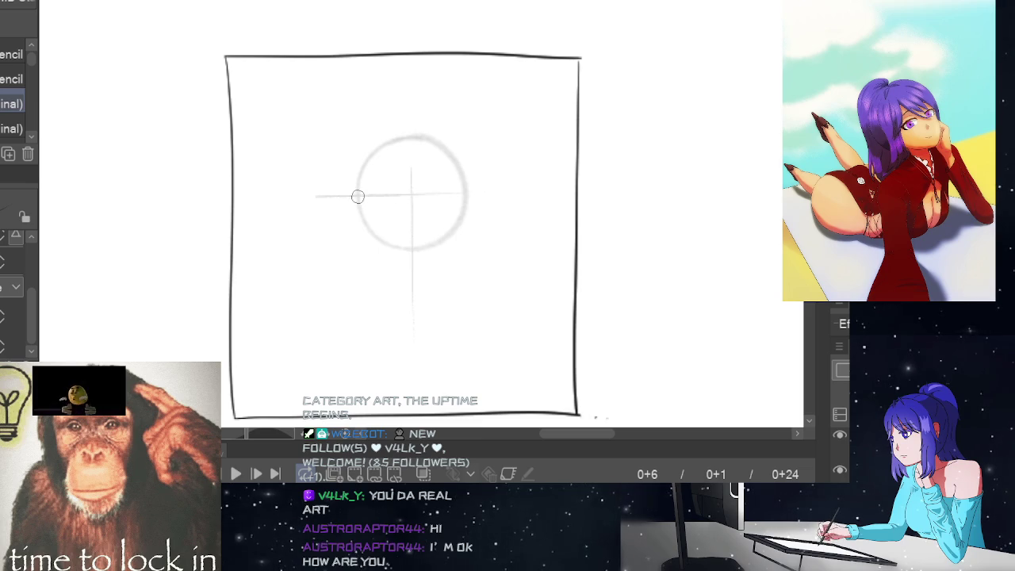
Step: Draw a curve across the lower part of the head circle
{"action": "left_click_drag", "start_coordinate": [393, 203], "coordinate": [464, 195]}
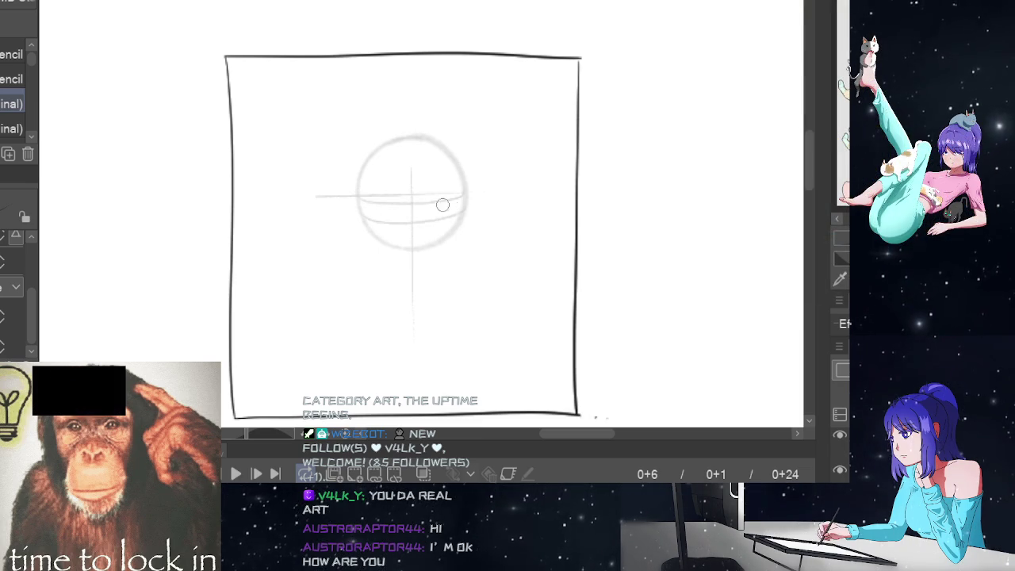
{"action": "mouse_move", "coordinate": [364, 215]}
{"action": "left_mouse_down"}
{"action": "mouse_move", "coordinate": [419, 215]}
{"action": "mouse_move", "coordinate": [460, 199]}
{"action": "left_mouse_up"}
{"action": "key", "text": "ctrl+z"}
{"action": "mouse_move", "coordinate": [365, 217]}
{"action": "left_mouse_down"}
{"action": "mouse_move", "coordinate": [431, 220]}
{"action": "mouse_move", "coordinate": [469, 205]}
{"action": "left_mouse_up"}
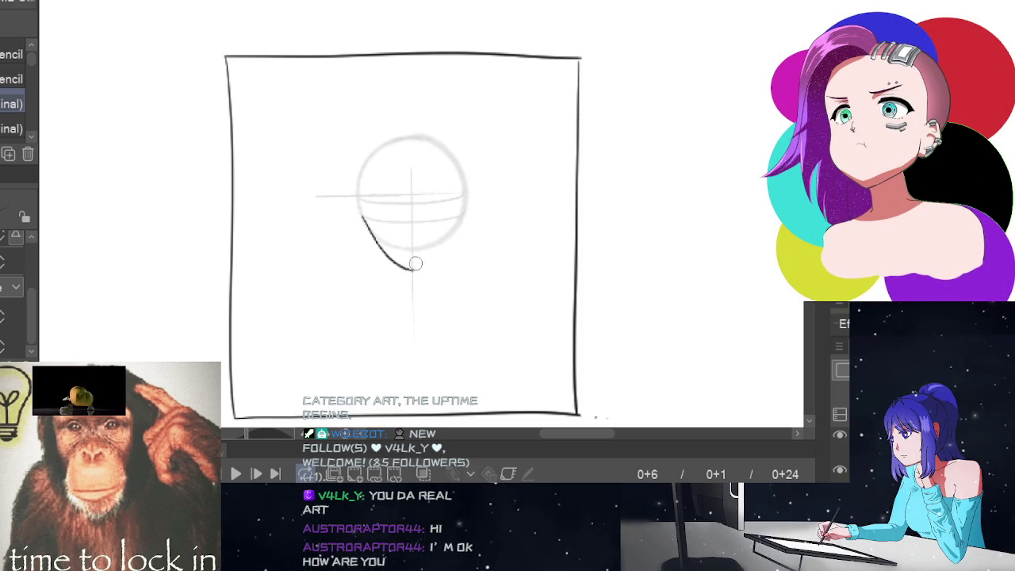
{"action": "key", "text": "ctrl+z"}
Step: Draw left and right jawlines meeting at a chin below the circle
{"action": "left_click_drag", "start_coordinate": [361, 215], "coordinate": [377, 248]}
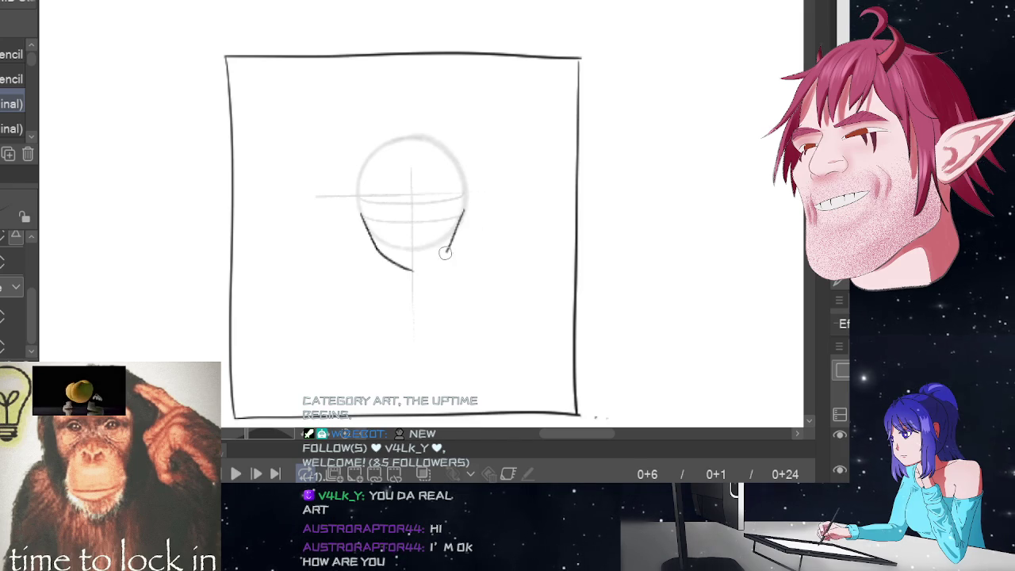
{"action": "left_click_drag", "start_coordinate": [446, 250], "coordinate": [414, 269]}
{"action": "key", "text": "ctrl+z"}
{"action": "left_click_drag", "start_coordinate": [456, 231], "coordinate": [413, 270]}
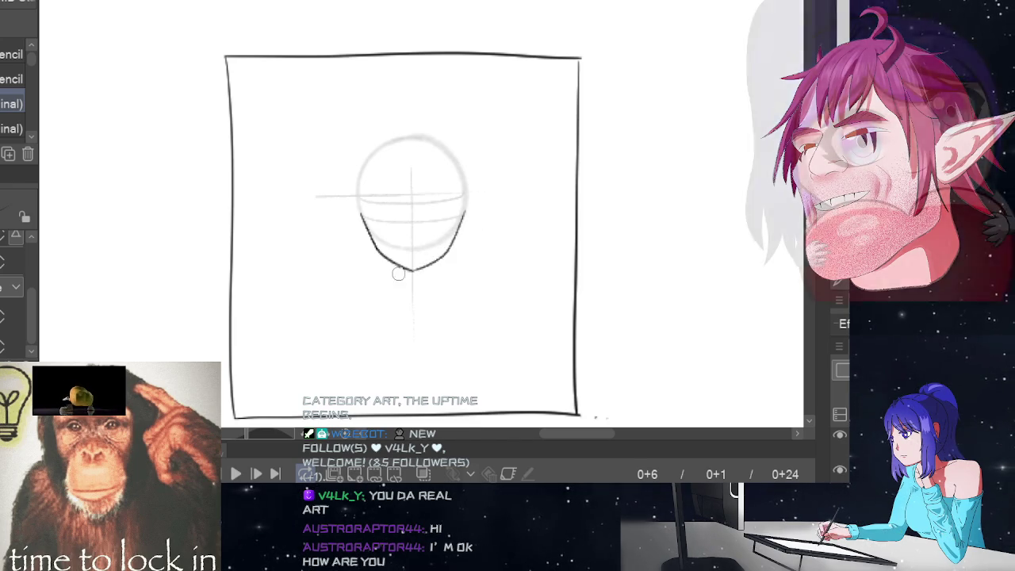
{"action": "key", "text": "ctrl+z"}
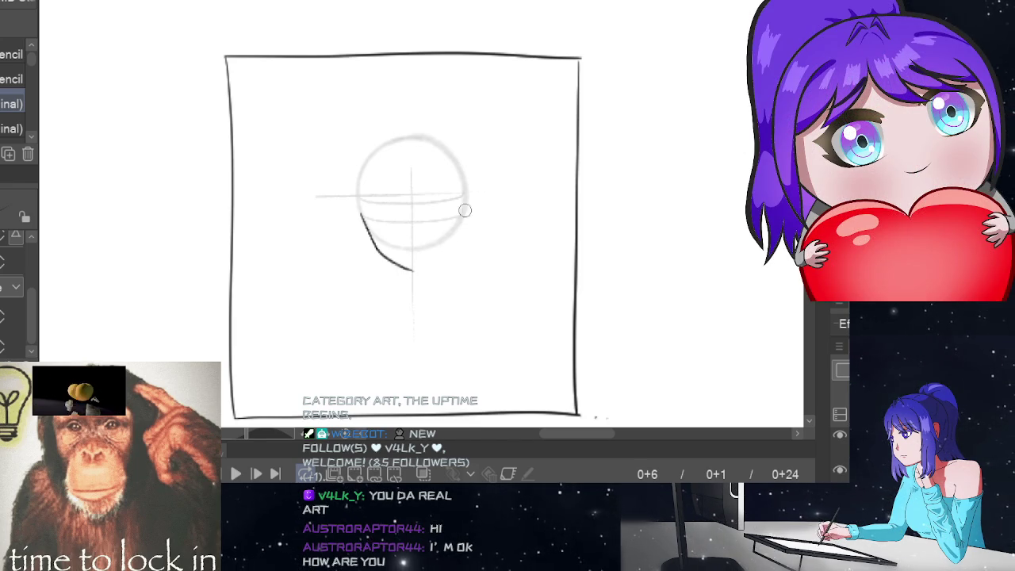
{"action": "mouse_move", "coordinate": [464, 211]}
{"action": "left_mouse_down"}
{"action": "mouse_move", "coordinate": [413, 269]}
{"action": "mouse_move", "coordinate": [462, 253]}
{"action": "left_mouse_up"}
{"action": "key", "text": "m"}
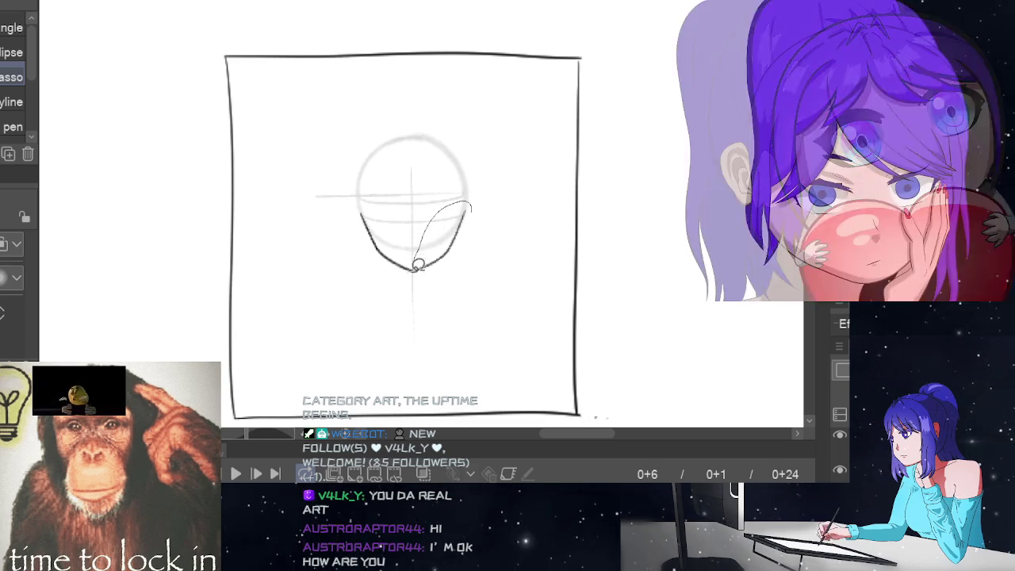
Step: Lasso the right jaw section and nudge it slightly left and up
{"action": "left_click_drag", "start_coordinate": [475, 203], "coordinate": [473, 208]}
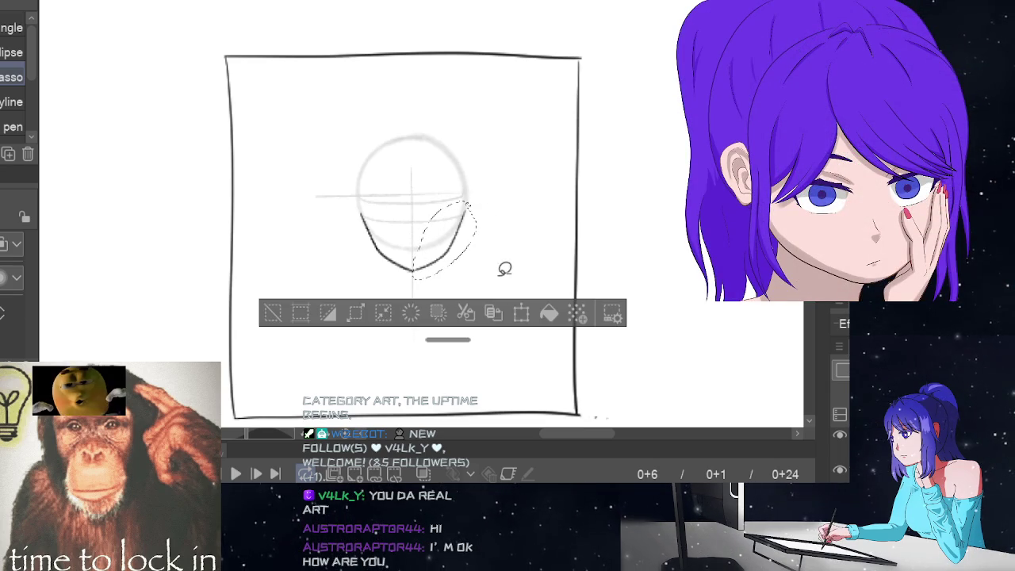
{"action": "left_click", "coordinate": [522, 316]}
{"action": "left_click_drag", "start_coordinate": [466, 268], "coordinate": [463, 271]}
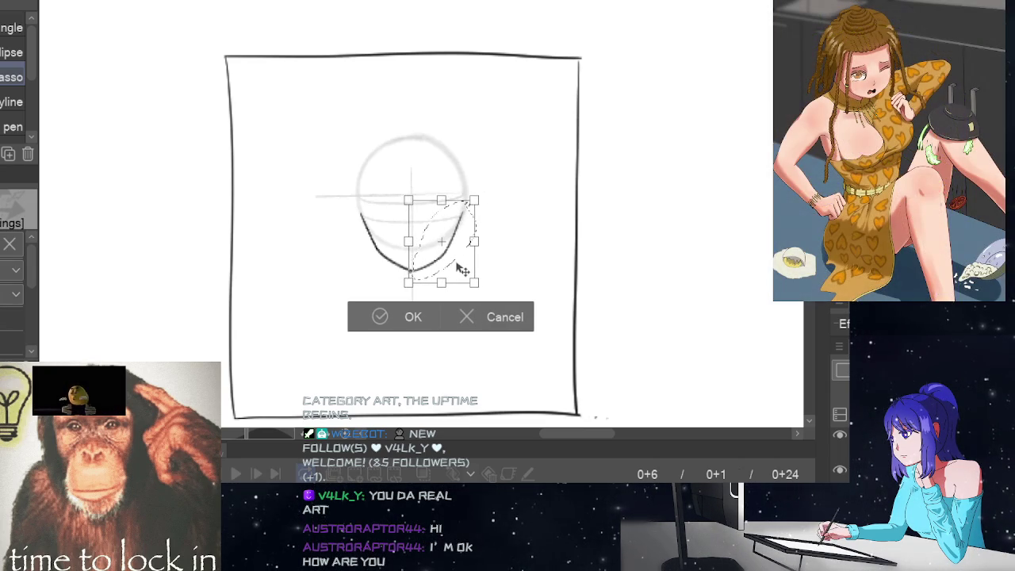
{"action": "left_click_drag", "start_coordinate": [463, 271], "coordinate": [463, 270]}
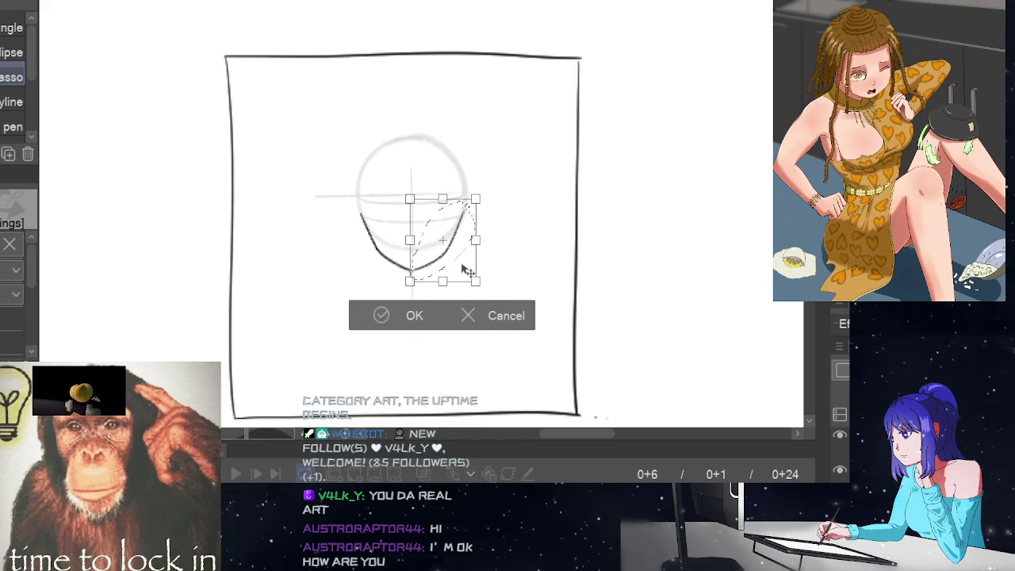
{"action": "left_click", "coordinate": [413, 313]}
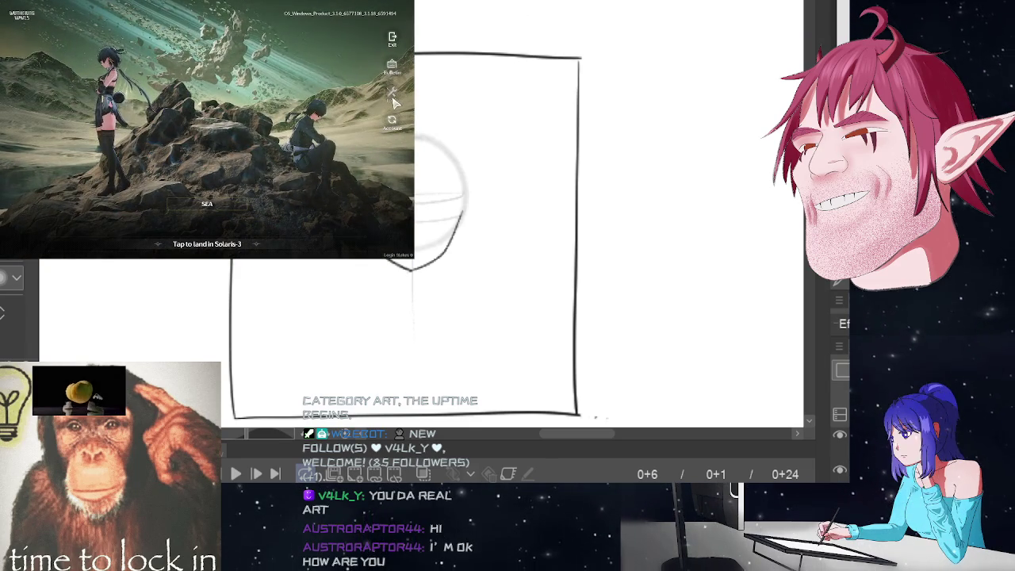
Step: Close the tools dialog, enter Solaris-3 from the title screen, and open the Terminal with Esc
{"action": "left_click", "coordinate": [392, 94]}
{"action": "left_click", "coordinate": [311, 90]}
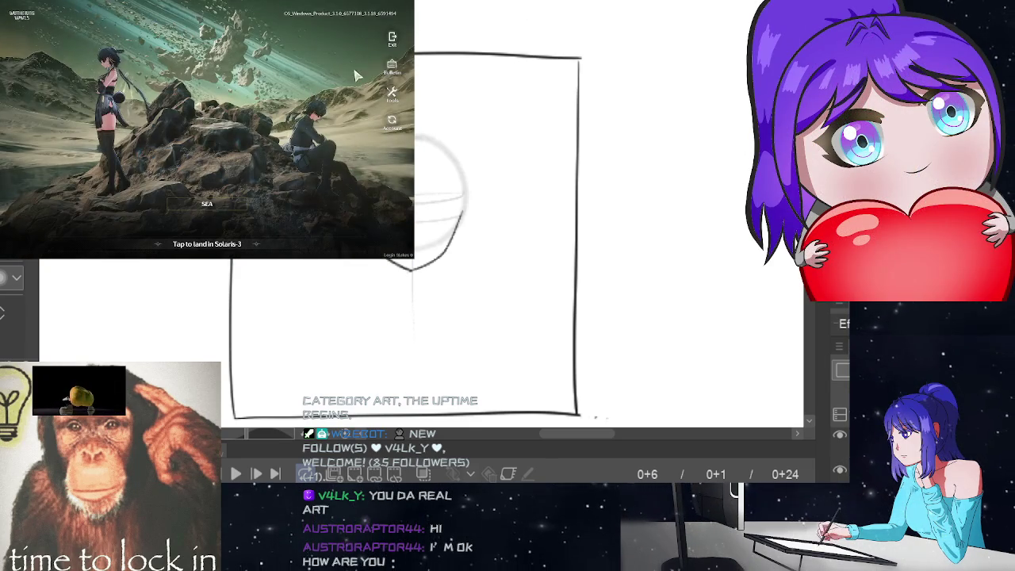
{"action": "left_click", "coordinate": [212, 140]}
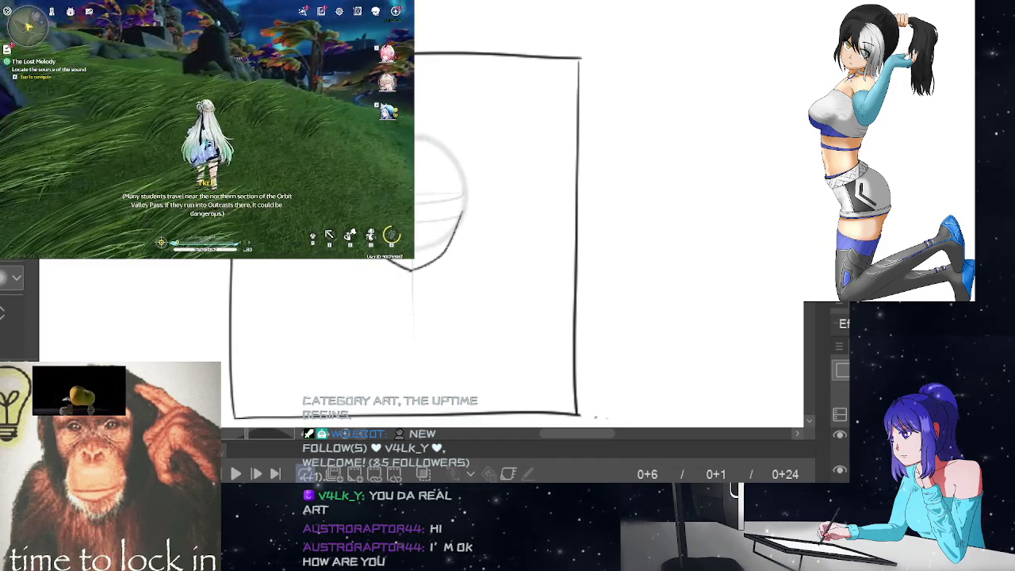
{"action": "key", "text": "Escape"}
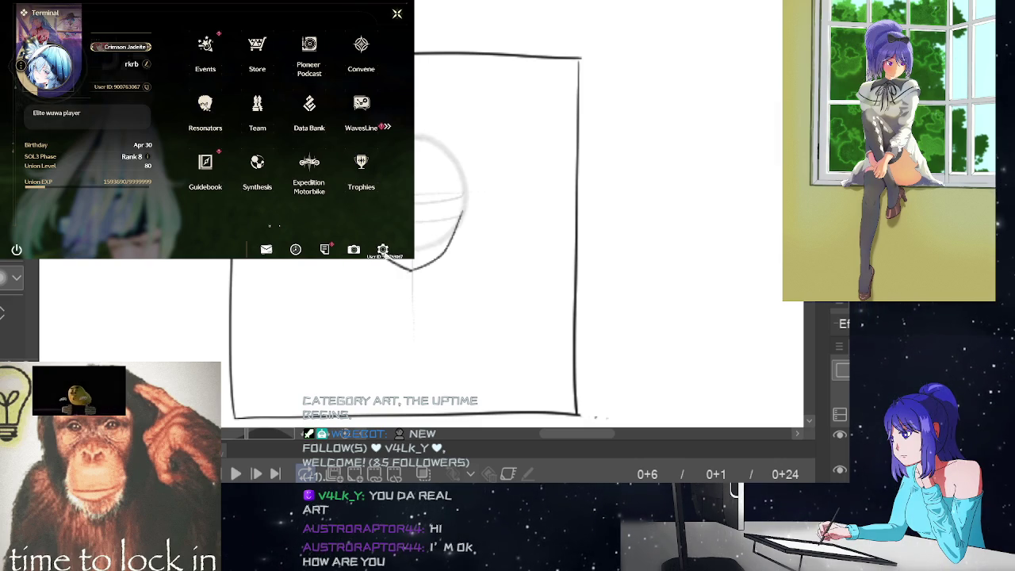
Step: In Settings, open Redeem and submit the first pasted gift code
{"action": "left_click", "coordinate": [383, 249]}
{"action": "scroll", "coordinate": [28, 194], "scroll_direction": "down", "scroll_amount": 1}
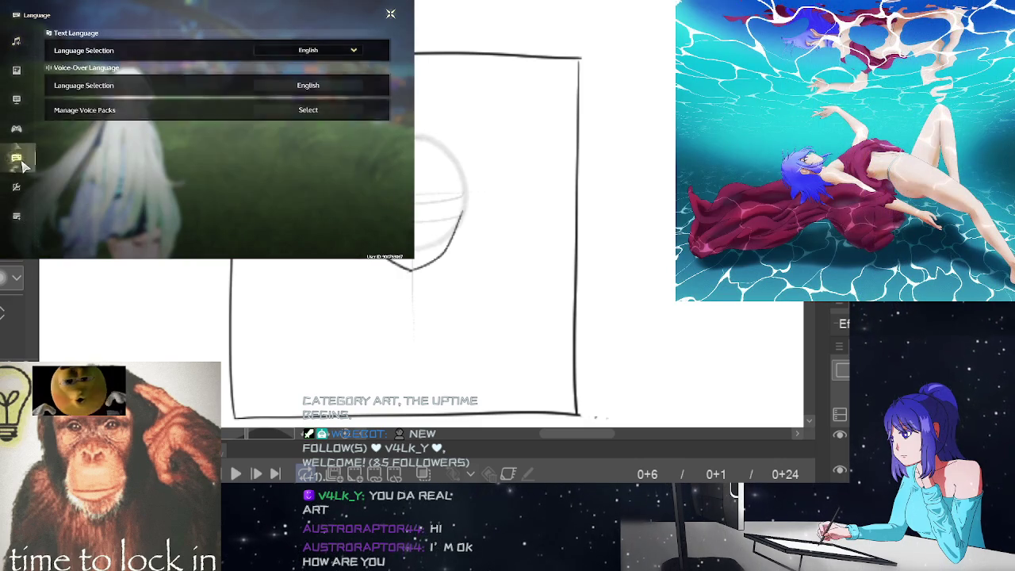
{"action": "scroll", "coordinate": [24, 190], "scroll_direction": "down", "scroll_amount": 1}
{"action": "scroll", "coordinate": [21, 198], "scroll_direction": "down", "scroll_amount": 1}
{"action": "scroll", "coordinate": [20, 197], "scroll_direction": "down", "scroll_amount": 1}
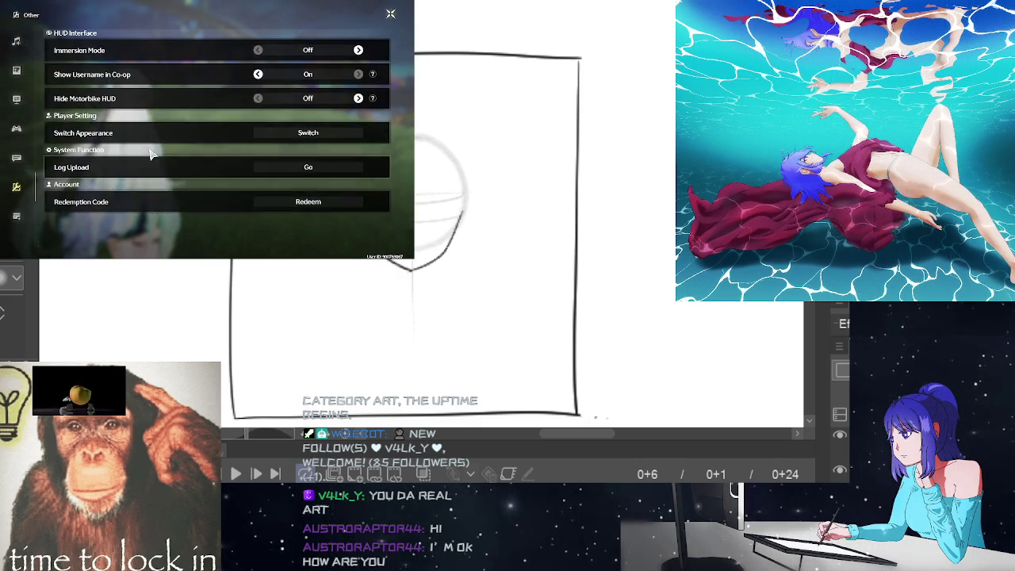
{"action": "left_click", "coordinate": [317, 202]}
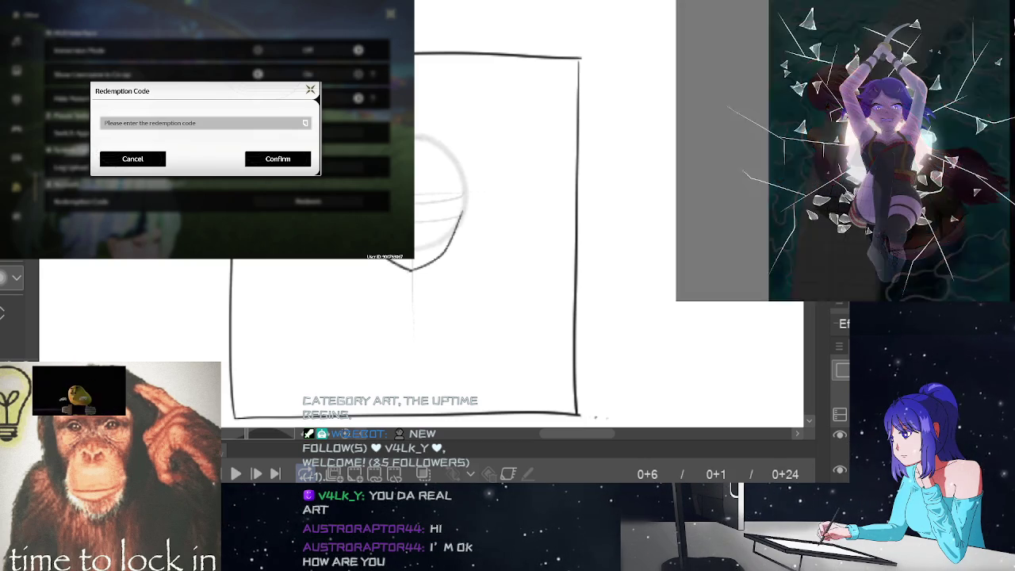
{"action": "left_click", "coordinate": [305, 123]}
{"action": "left_click", "coordinate": [279, 159]}
{"action": "left_click", "coordinate": [277, 158]}
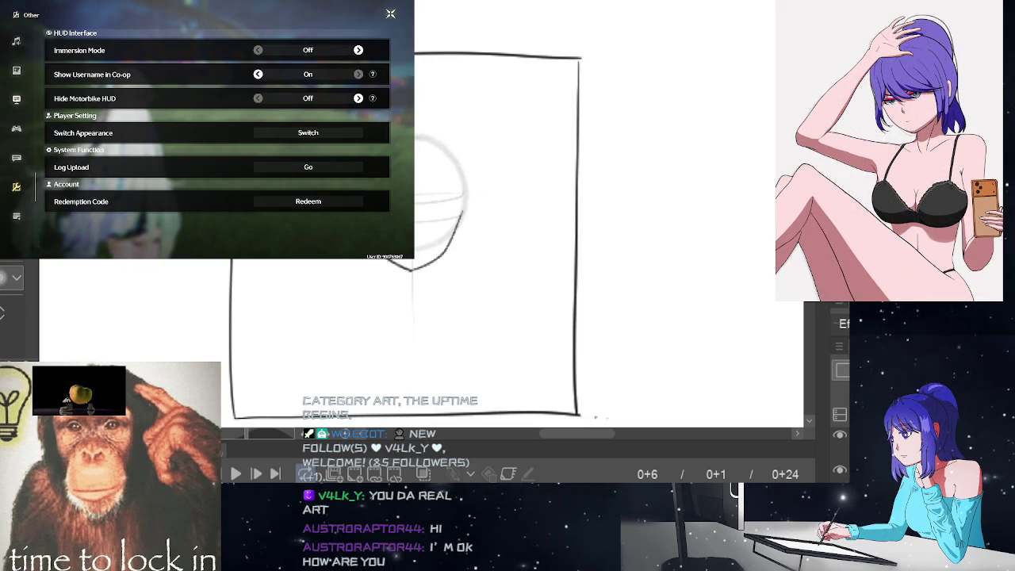
Step: Redeem two more gift codes, one pasted and one typed by hand
{"action": "left_click", "coordinate": [314, 201]}
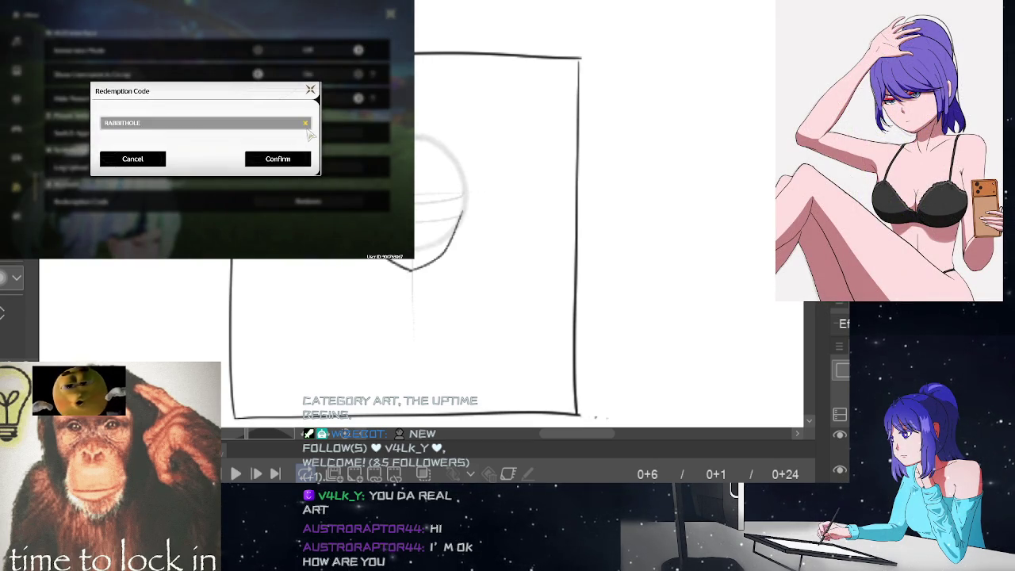
{"action": "type", "text": "RABBITHOLE"}
{"action": "left_click", "coordinate": [278, 159]}
{"action": "left_click", "coordinate": [277, 159]}
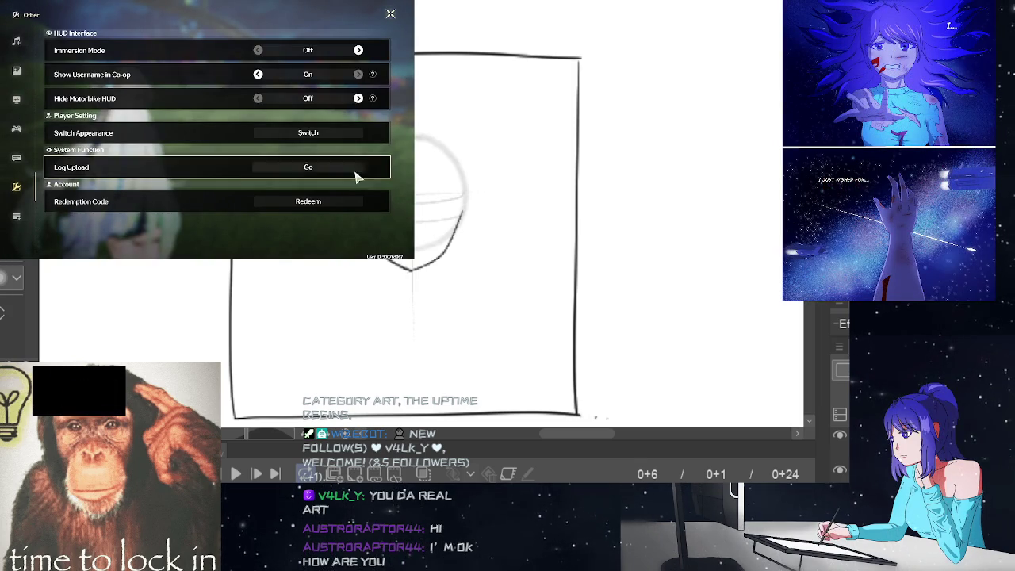
{"action": "left_click", "coordinate": [337, 203]}
{"action": "type", "text": "RUNEREADER"}
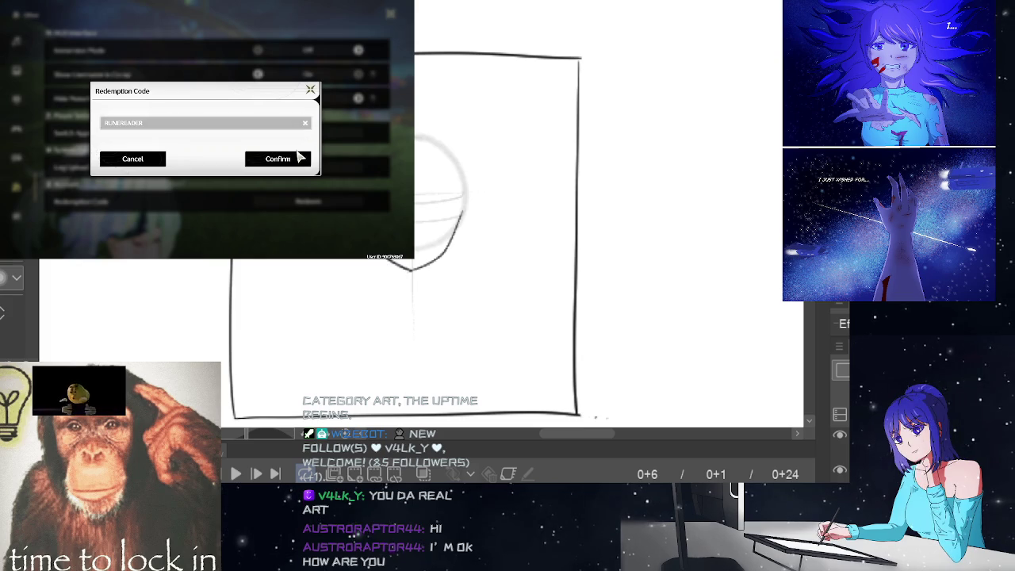
{"action": "left_click", "coordinate": [295, 161]}
{"action": "left_click", "coordinate": [281, 162]}
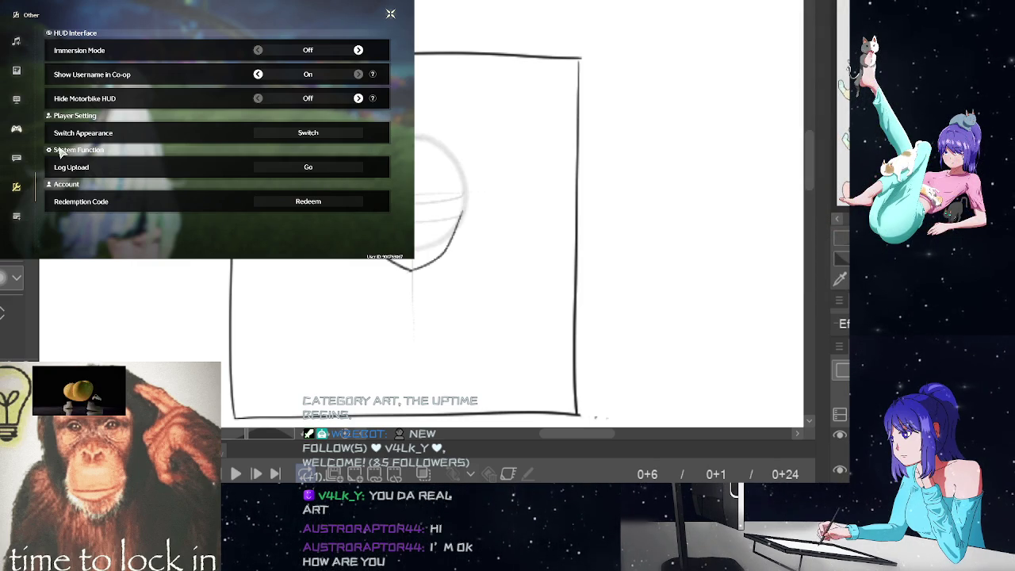
Step: Return to the Terminal, open the Events page, and view the Chord Cleansing event
{"action": "key", "text": "Escape"}
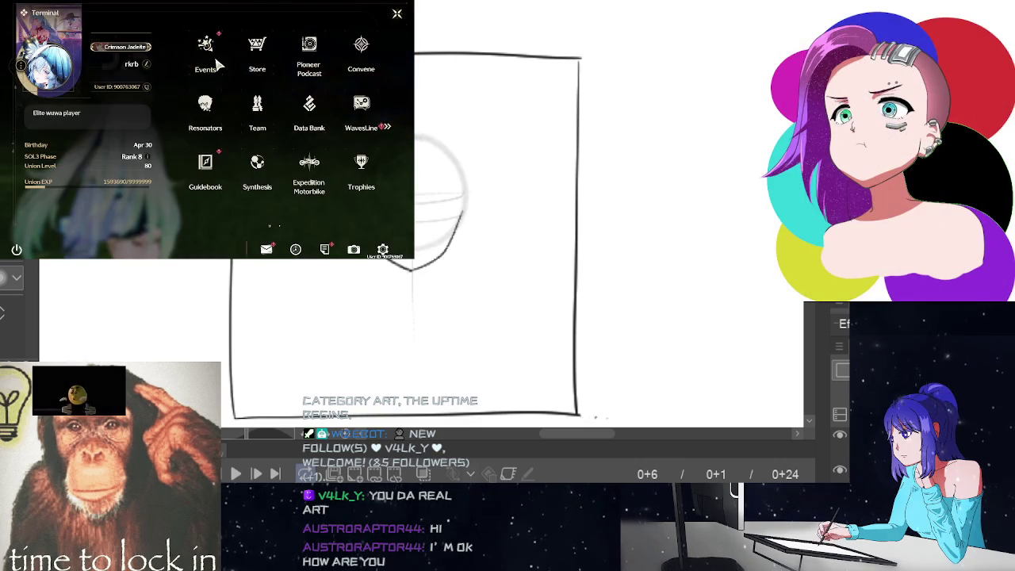
{"action": "left_click", "coordinate": [217, 64]}
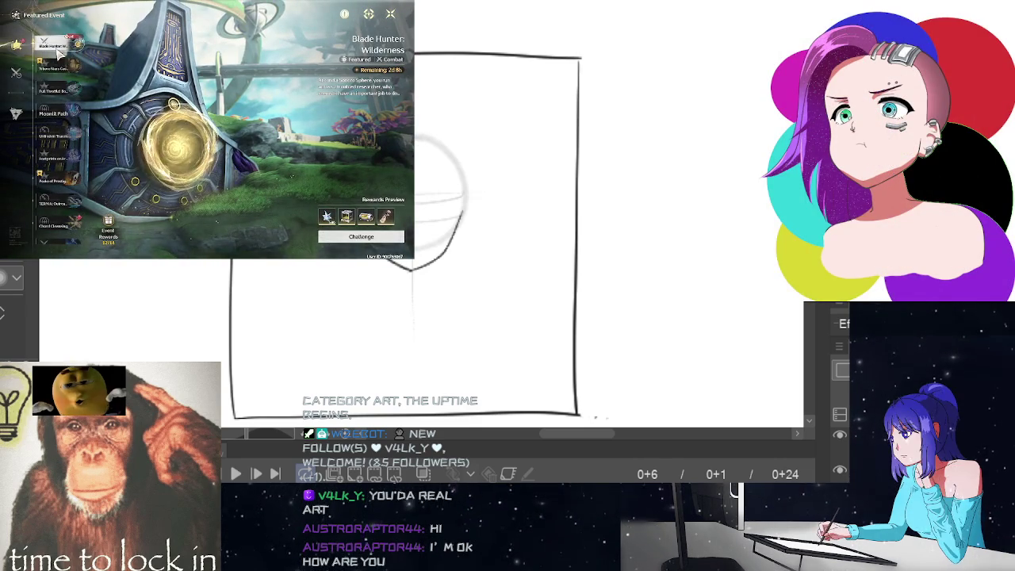
{"action": "scroll", "coordinate": [67, 95], "scroll_direction": "down", "scroll_amount": 3}
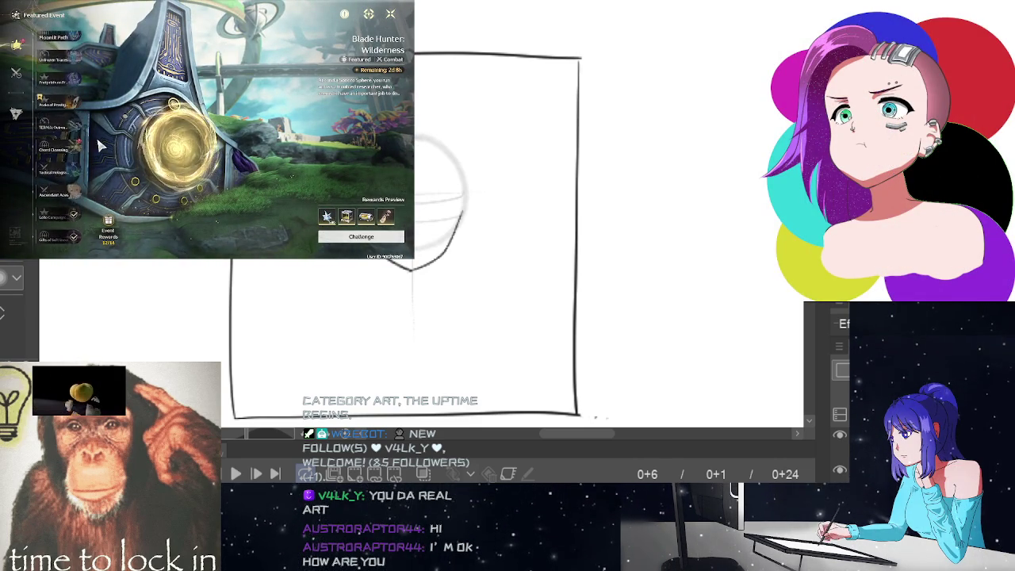
{"action": "left_click", "coordinate": [80, 143]}
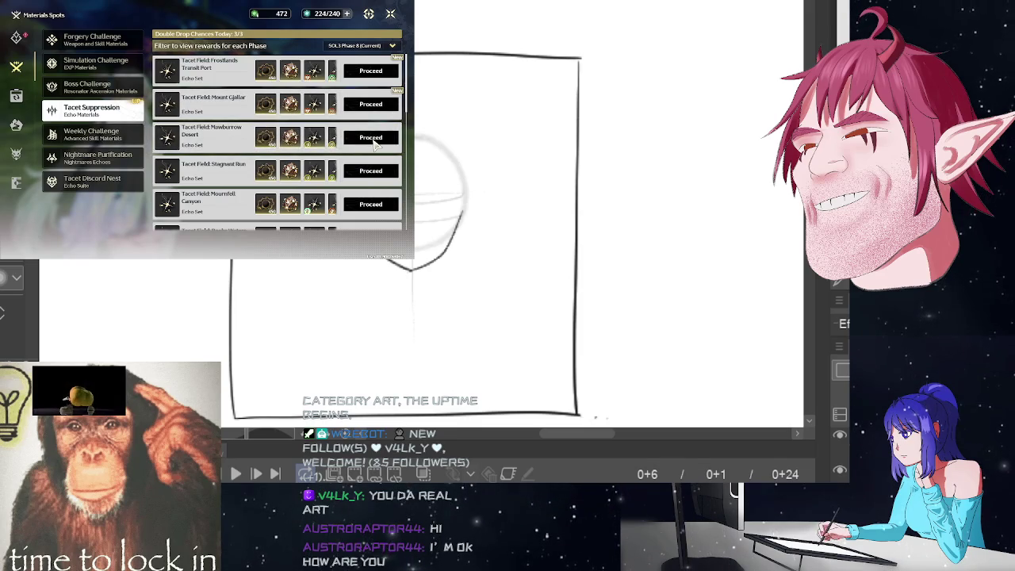
Step: Fast-travel to Tacet Field: Mawburrow Desert, run forward, and bring the Terminal back up
{"action": "left_click", "coordinate": [371, 138]}
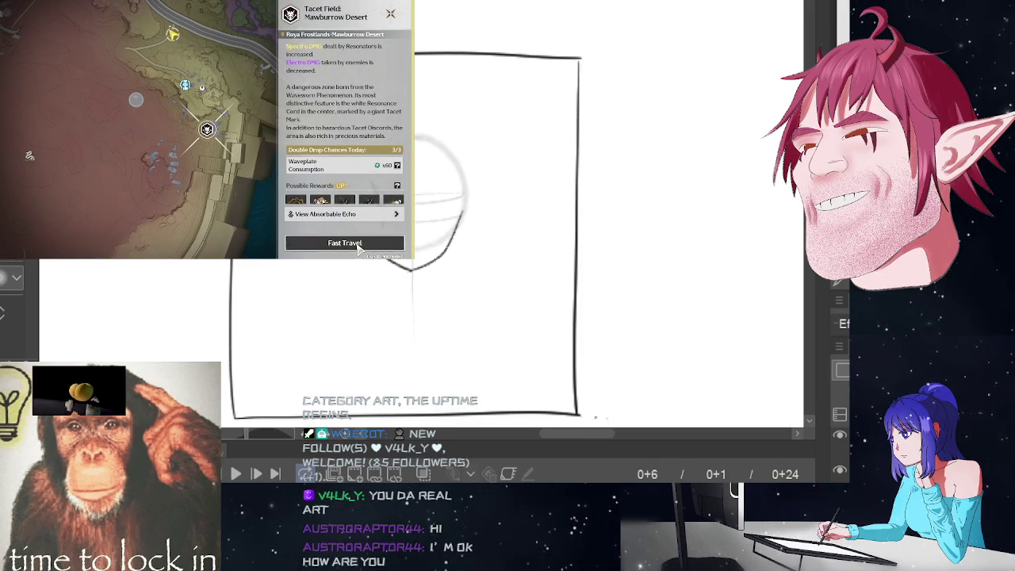
{"action": "left_click", "coordinate": [358, 246]}
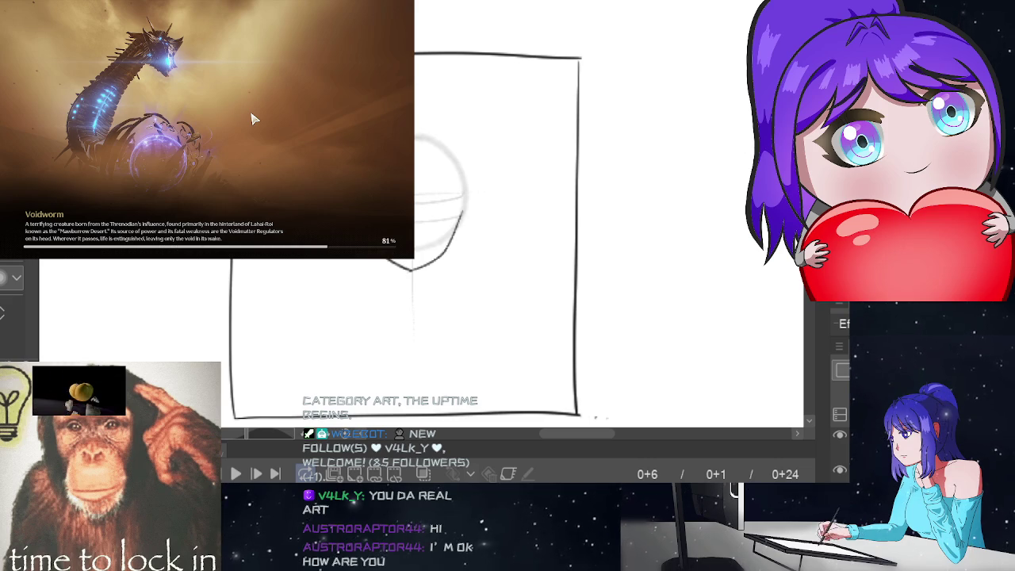
{"action": "key", "text": "w"}
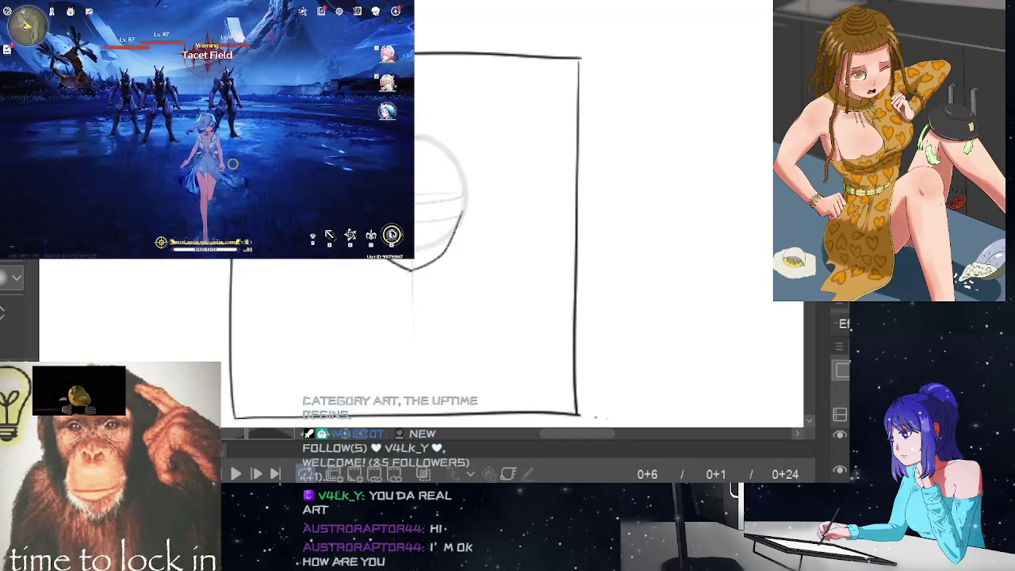
{"action": "key", "text": "Escape"}
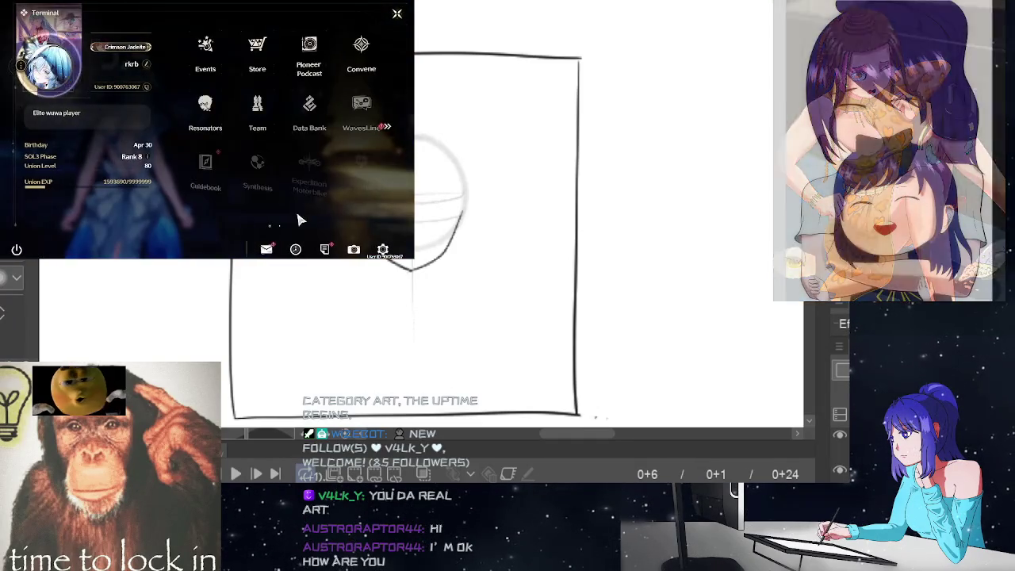
Step: Claim all mail rewards from the redeemed codes and return to the Terminal
{"action": "left_click", "coordinate": [272, 248]}
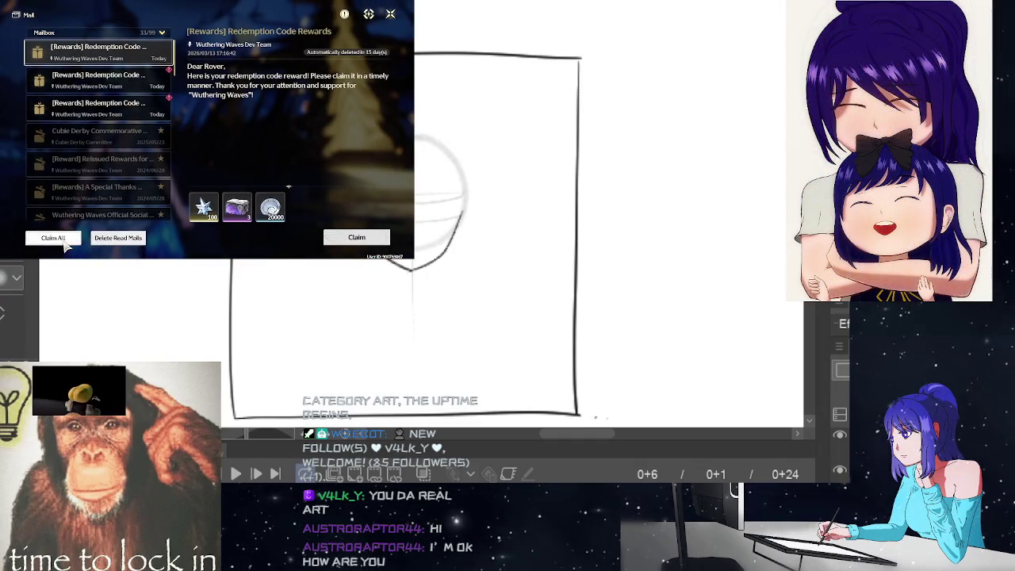
{"action": "left_click", "coordinate": [63, 242]}
{"action": "key", "text": "Escape"}
Step: Convene twice on the When Winter Thaws banner, buying Radiant Tides for the second pull
{"action": "left_click", "coordinate": [367, 69]}
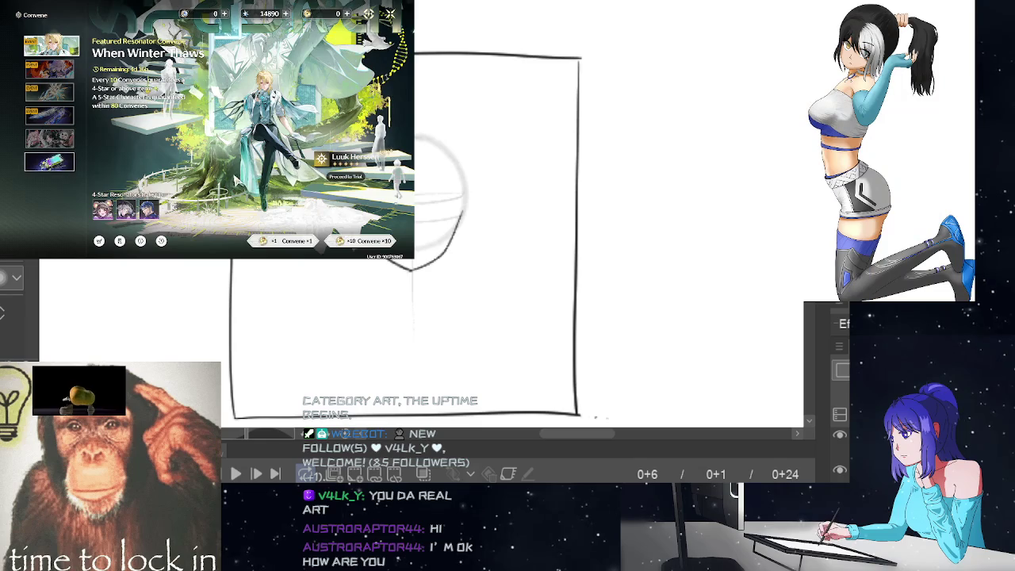
{"action": "left_click", "coordinate": [363, 242]}
{"action": "left_click", "coordinate": [274, 161]}
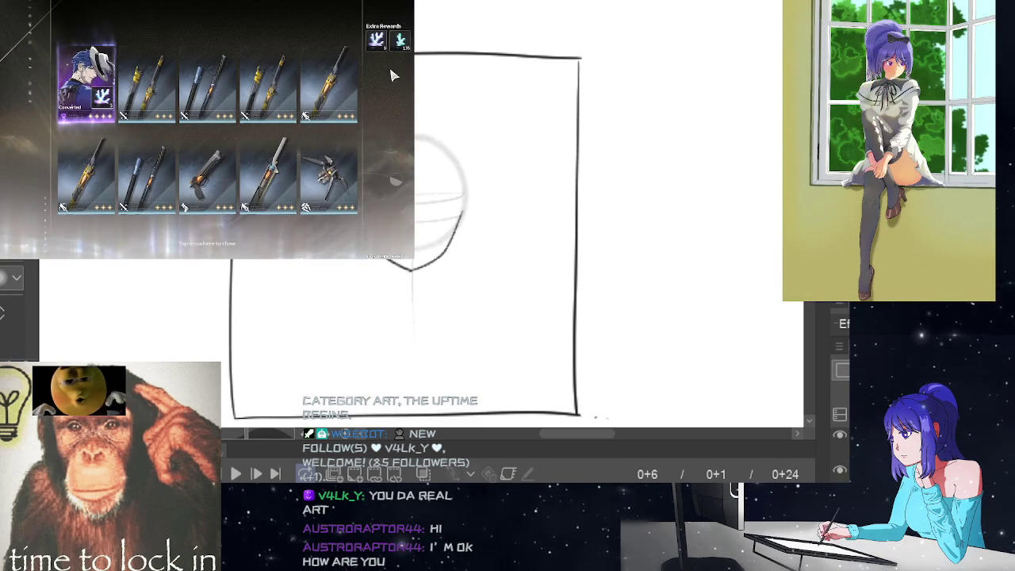
{"action": "left_click", "coordinate": [391, 75]}
{"action": "left_click", "coordinate": [360, 240]}
{"action": "left_click", "coordinate": [279, 160]}
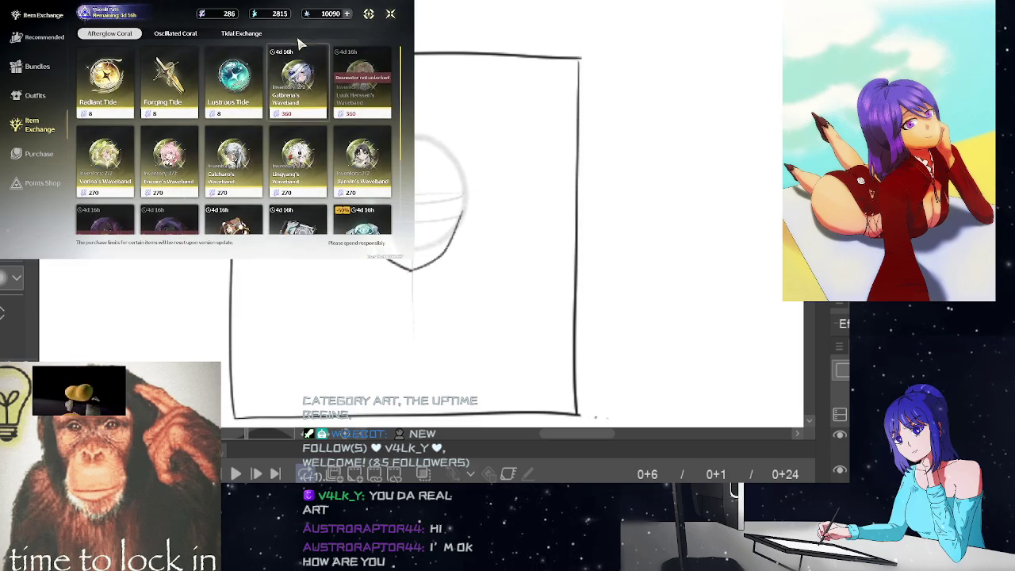
Step: Back out of Item Exchange and Convene, select Jianxin under Resonators, and open her Resonance Chain
{"action": "scroll", "coordinate": [280, 94], "scroll_direction": "down", "scroll_amount": 2}
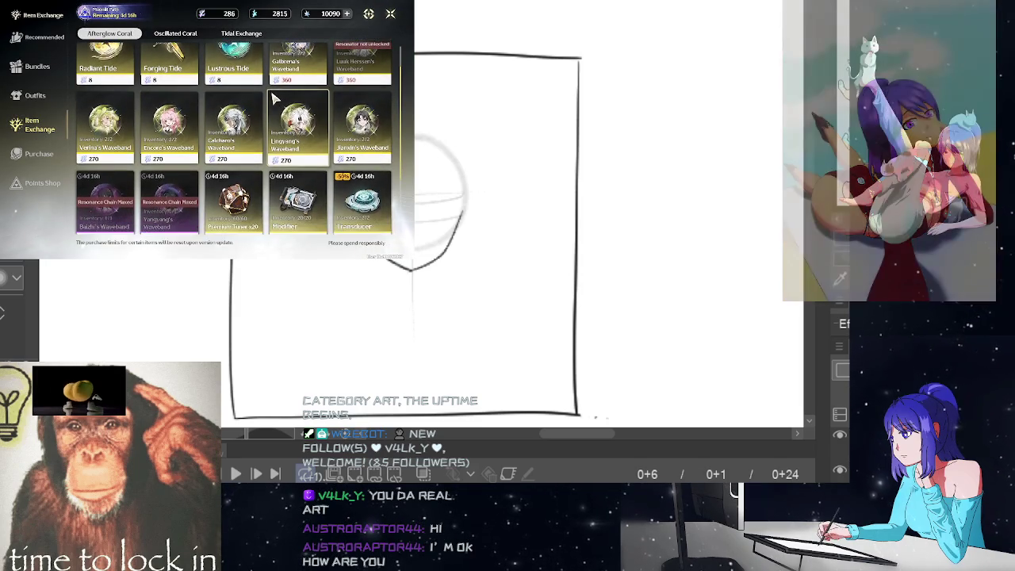
{"action": "scroll", "coordinate": [333, 111], "scroll_direction": "up", "scroll_amount": 2}
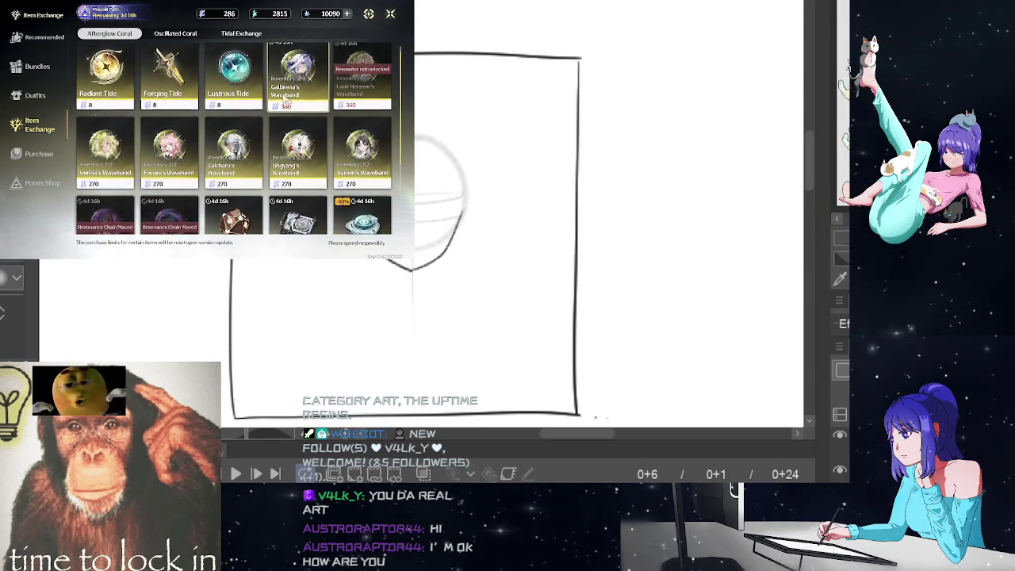
{"action": "scroll", "coordinate": [277, 92], "scroll_direction": "down", "scroll_amount": 2}
{"action": "scroll", "coordinate": [325, 91], "scroll_direction": "down", "scroll_amount": 2}
{"action": "left_click", "coordinate": [390, 14]}
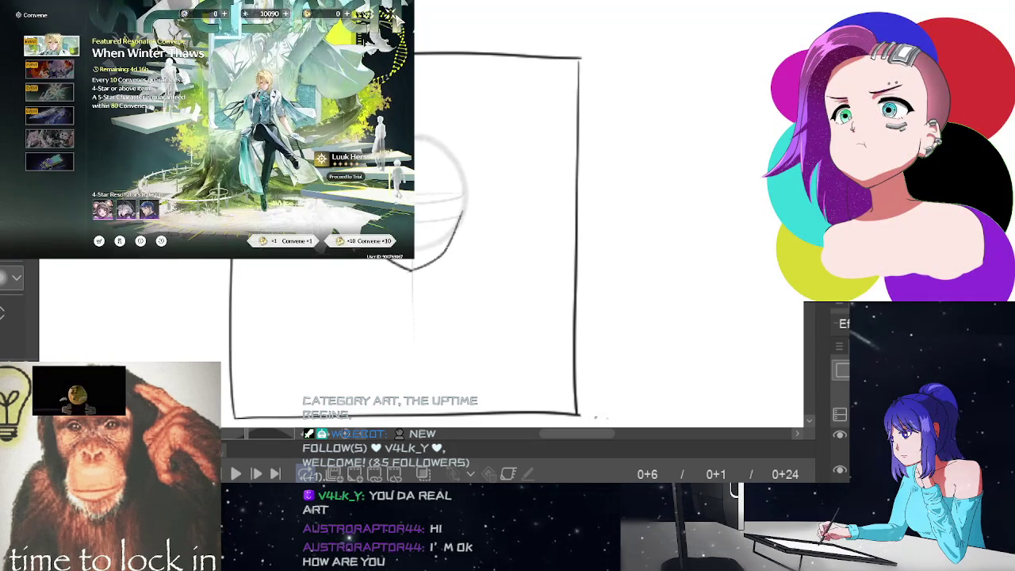
{"action": "left_click", "coordinate": [390, 14]}
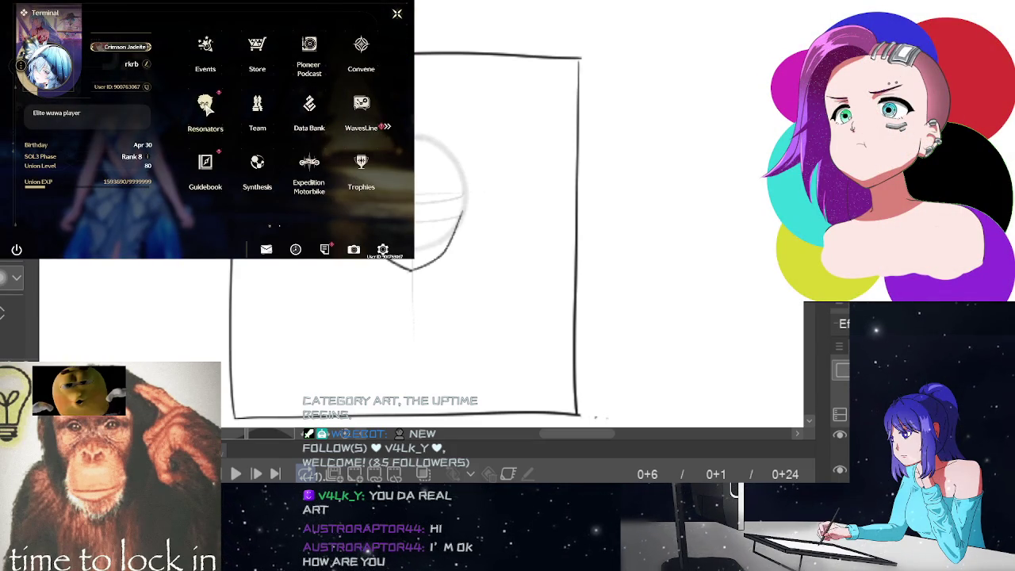
{"action": "left_click", "coordinate": [208, 103]}
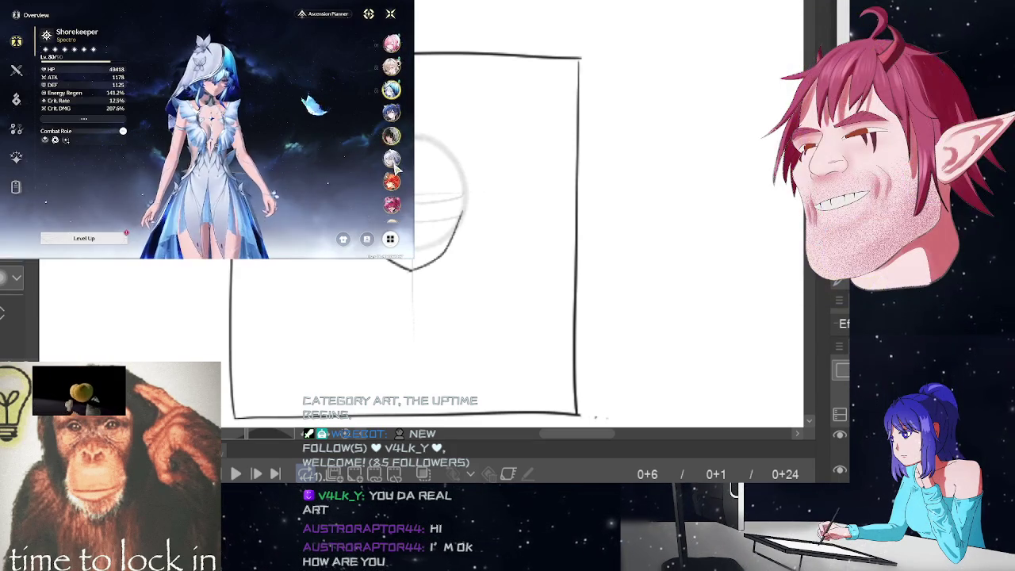
{"action": "scroll", "coordinate": [391, 135], "scroll_direction": "down", "scroll_amount": 2}
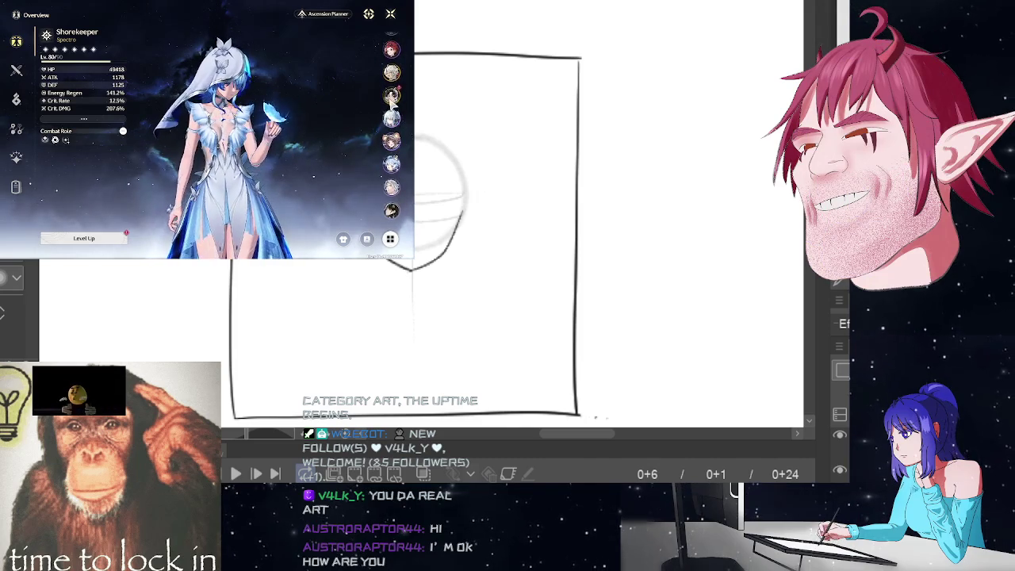
{"action": "left_click", "coordinate": [391, 96]}
{"action": "left_click", "coordinate": [17, 159]}
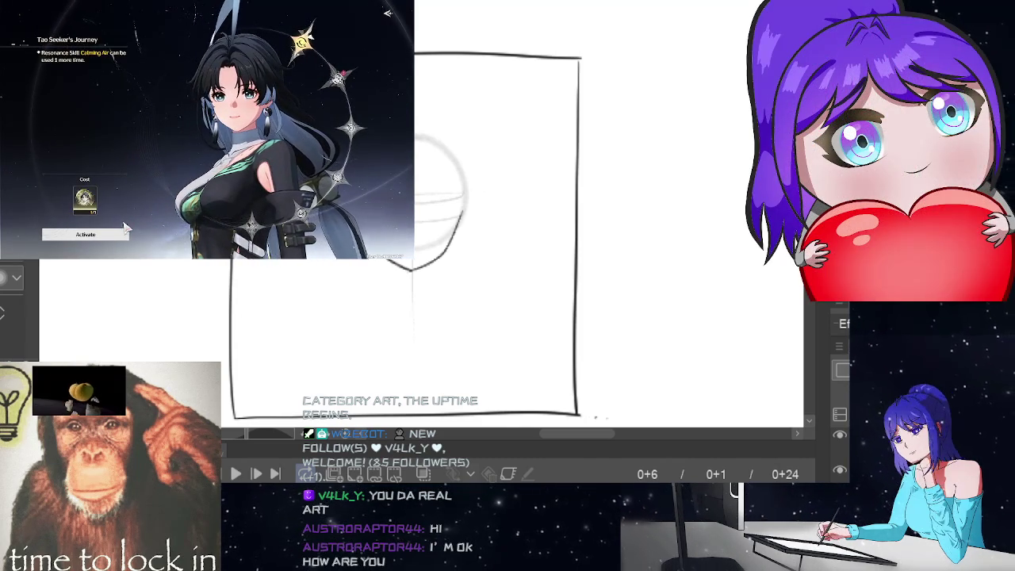
Step: Activate the Tao Seeker's Journey chain node and check the Chi glossary entry
{"action": "left_click", "coordinate": [118, 236]}
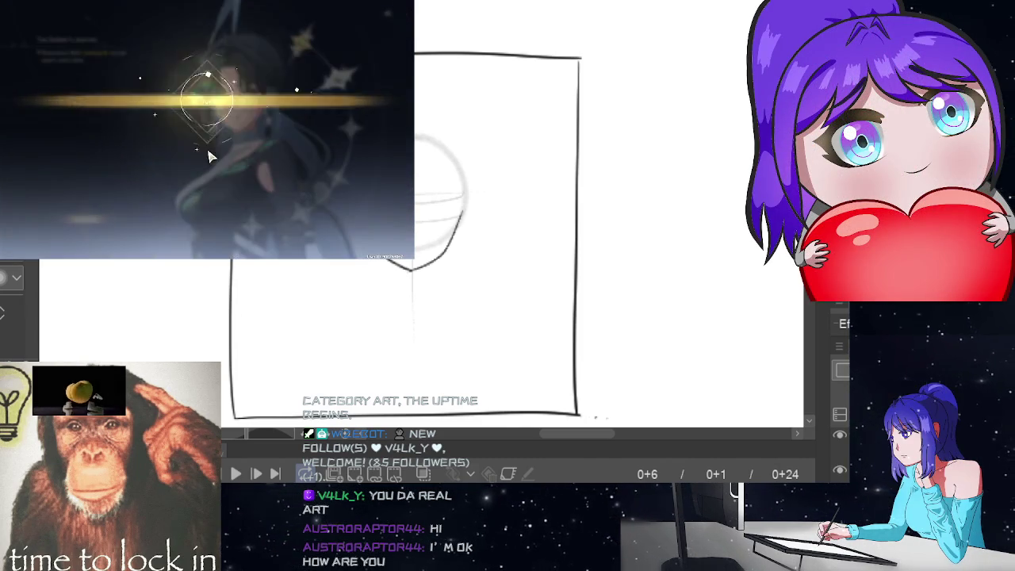
{"action": "left_click", "coordinate": [309, 58]}
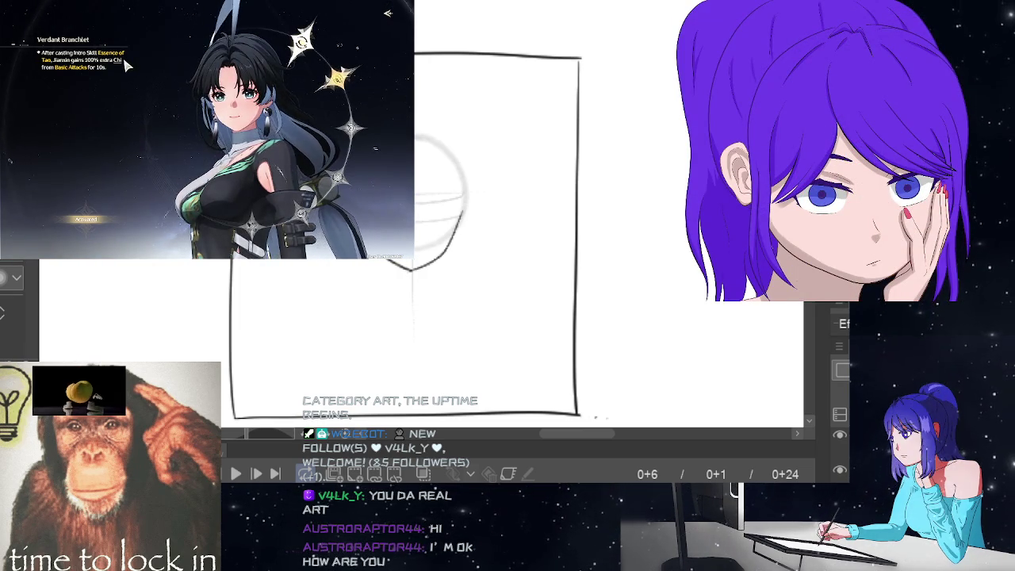
{"action": "left_click", "coordinate": [120, 62]}
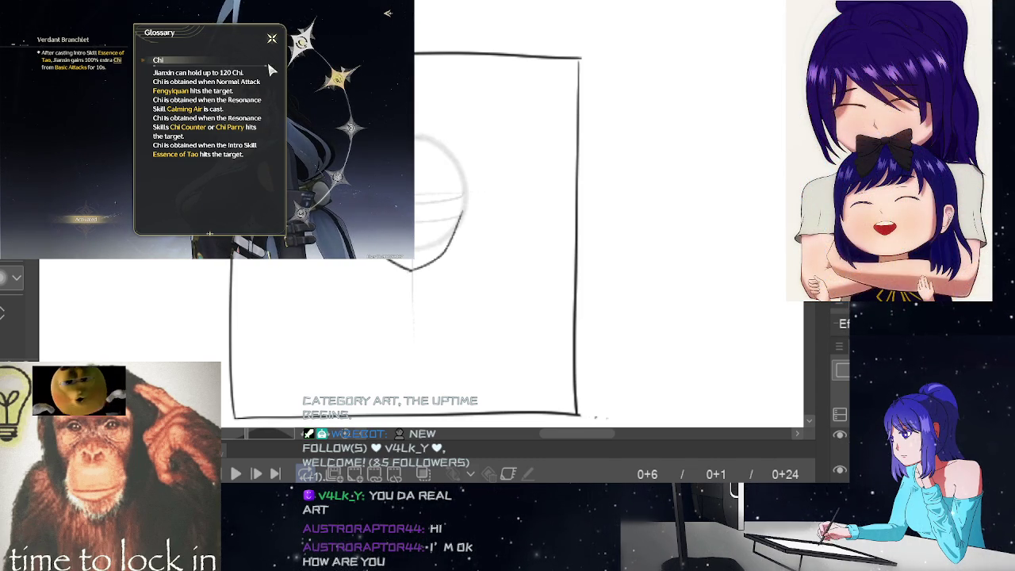
{"action": "left_click", "coordinate": [272, 40]}
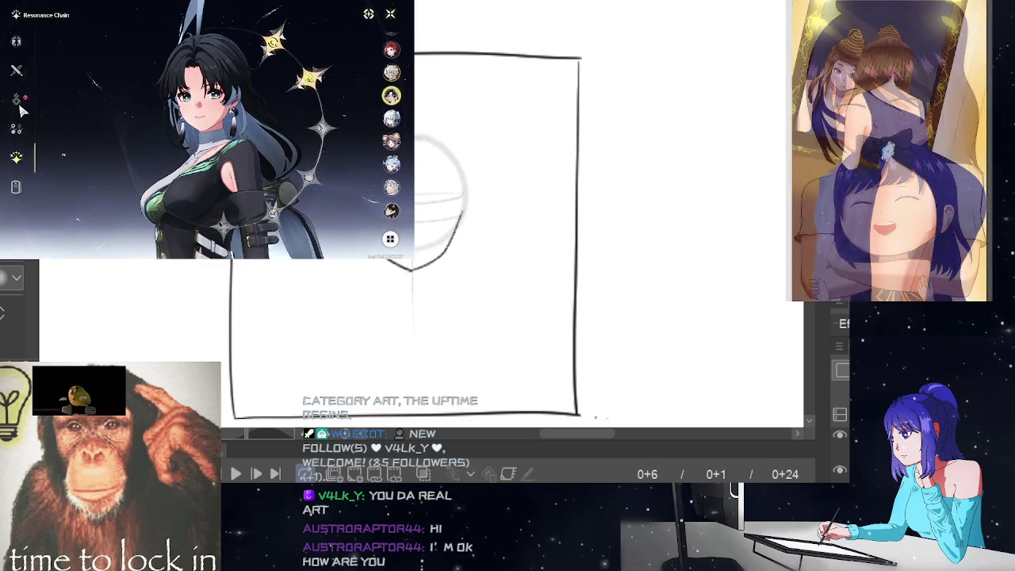
Step: Review Jianxin's echo loadout and weapon options, then exit the character screens
{"action": "left_click", "coordinate": [16, 99]}
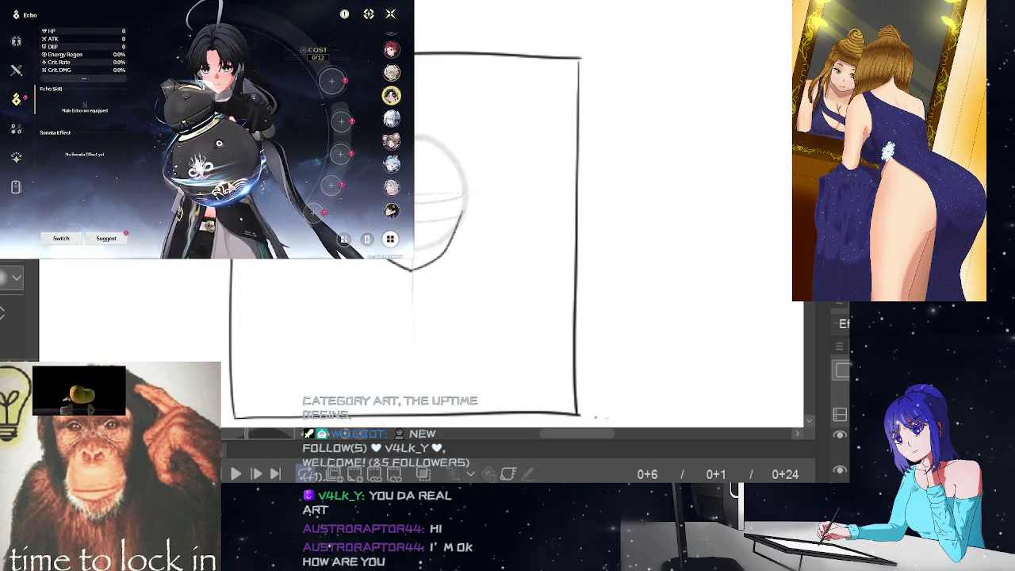
{"action": "left_click", "coordinate": [16, 71]}
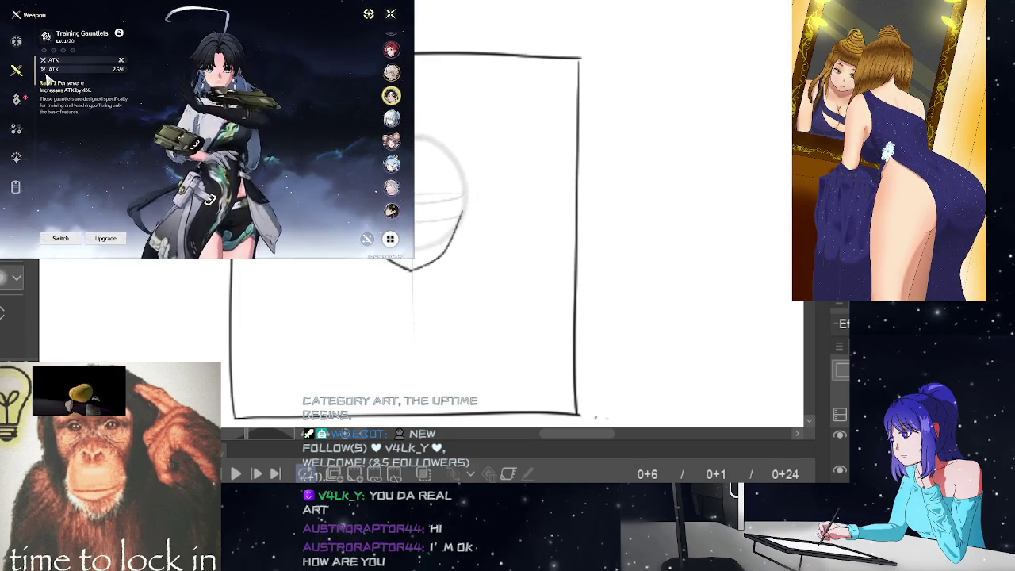
{"action": "left_click", "coordinate": [61, 238]}
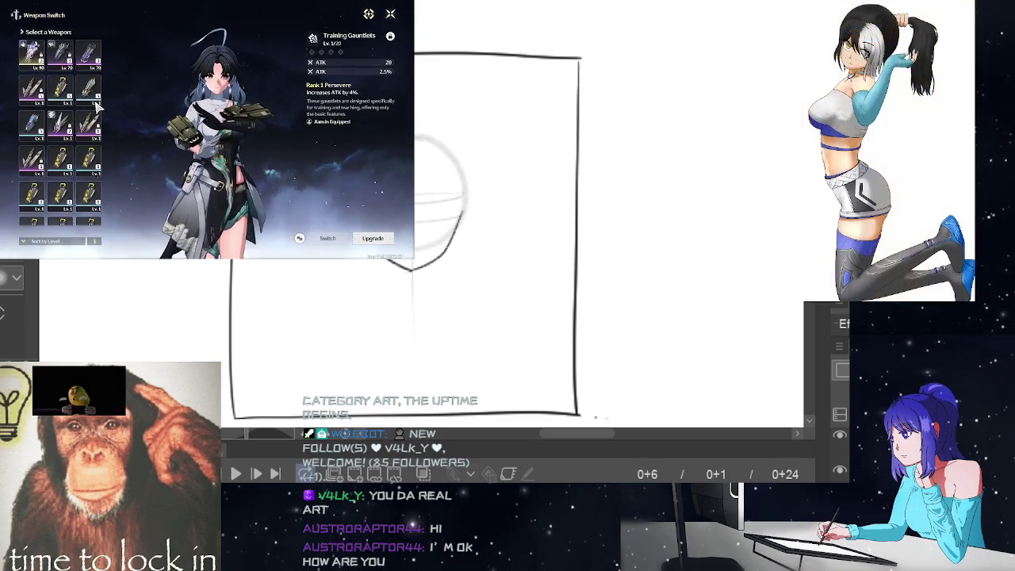
{"action": "key", "text": "Escape"}
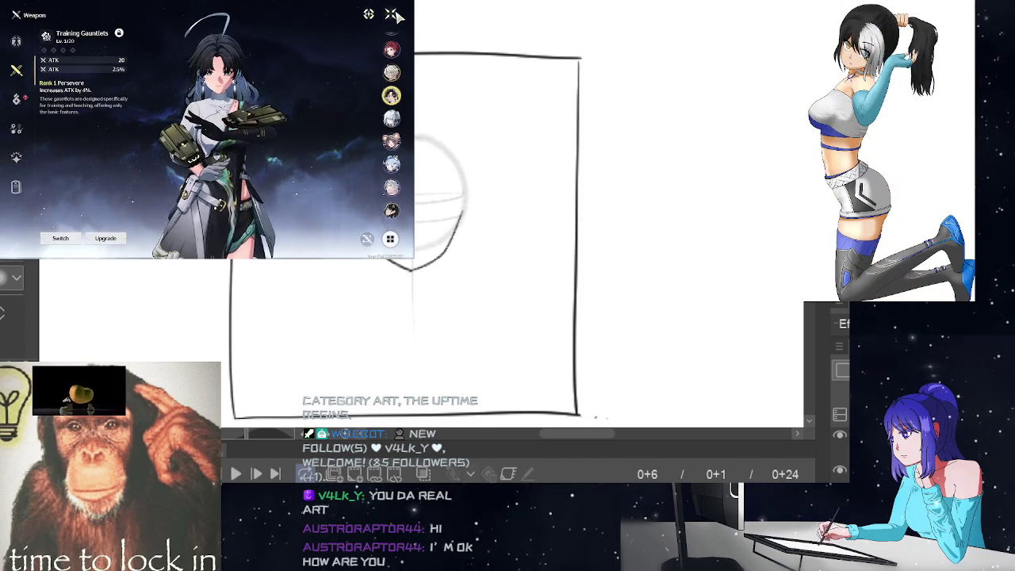
{"action": "key", "text": "Escape"}
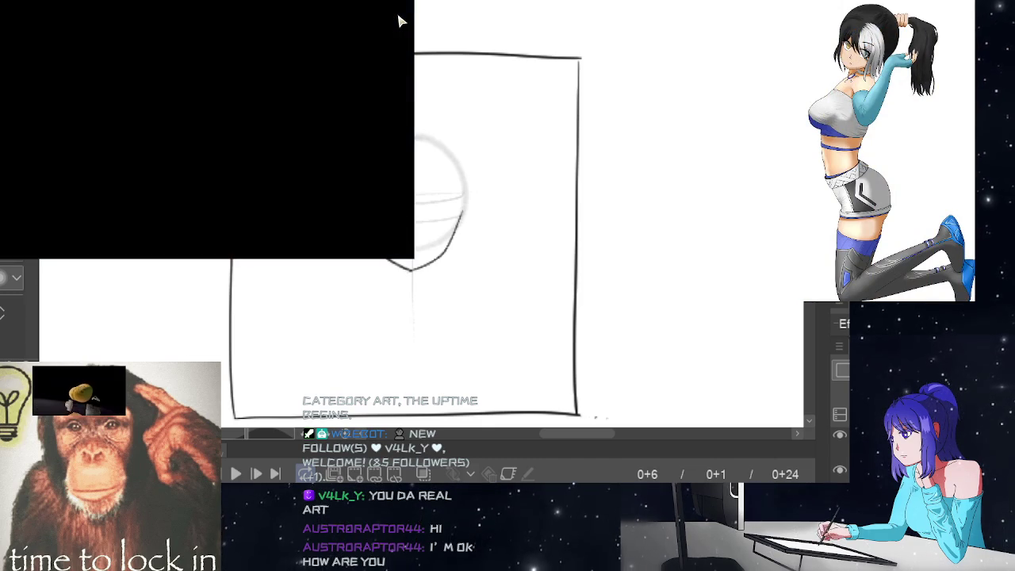
Step: Claim the daily log-in activity reward and the 20-point milestone, then return to the world
{"action": "left_click", "coordinate": [209, 165]}
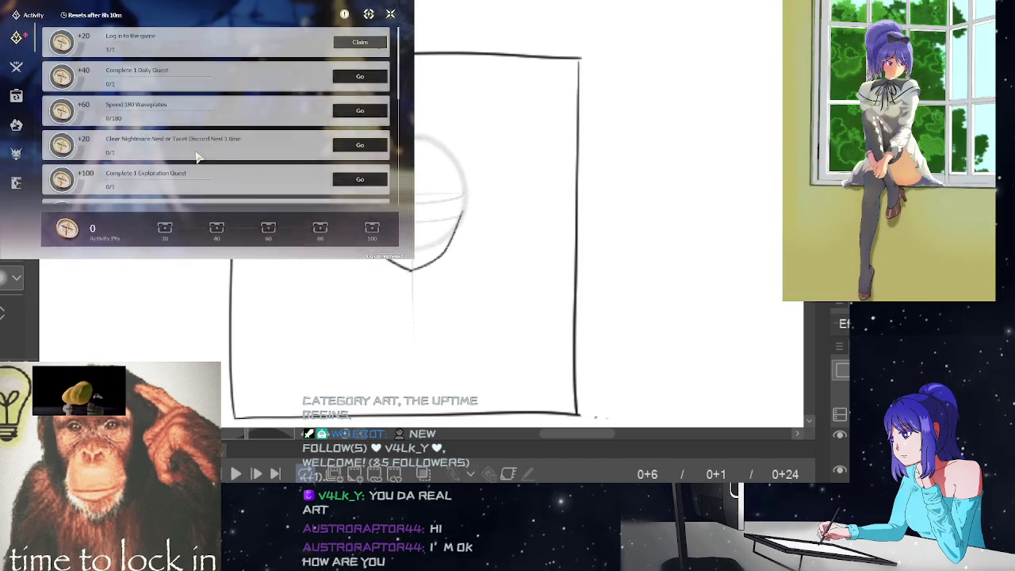
{"action": "left_click", "coordinate": [360, 42]}
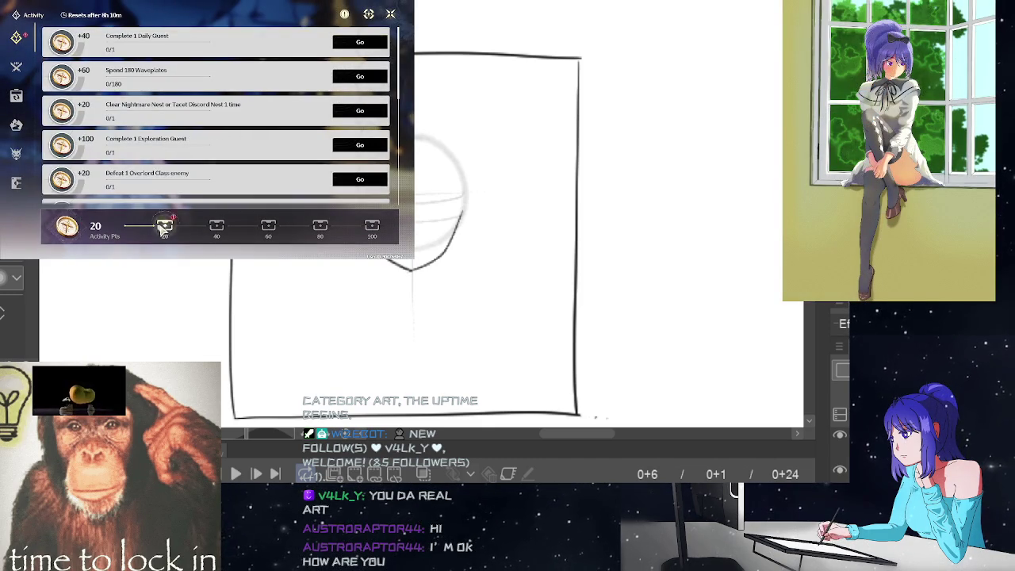
{"action": "left_click", "coordinate": [164, 226]}
{"action": "left_click", "coordinate": [243, 222]}
{"action": "key", "text": "Escape"}
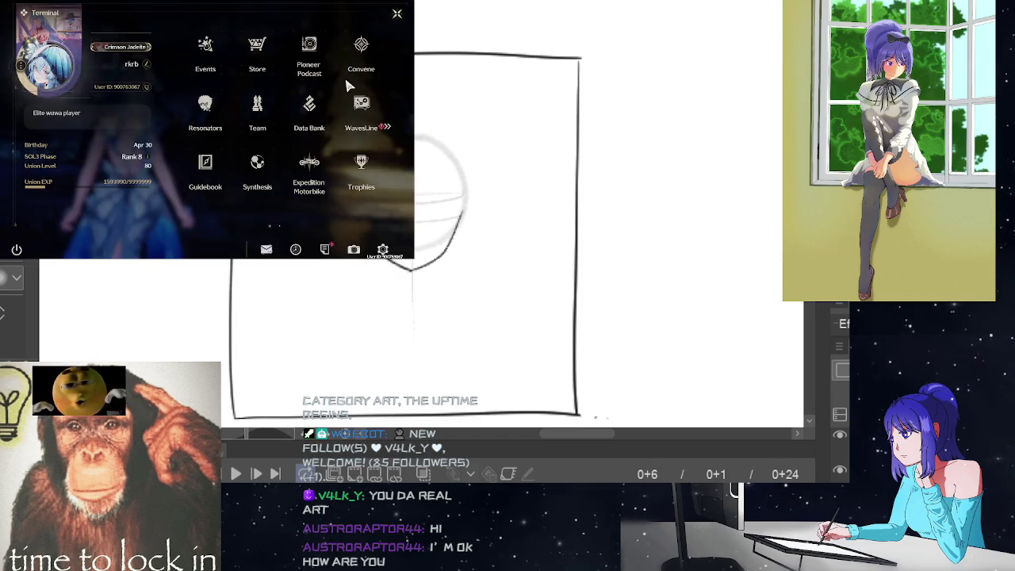
{"action": "key", "text": "Escape"}
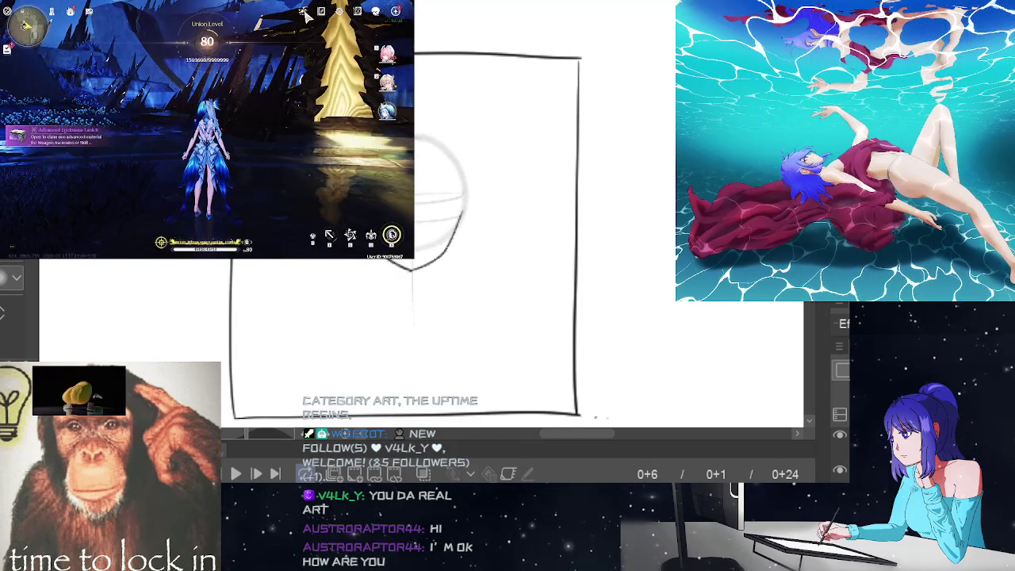
Step: Browse the Where Stars Cascade Down and other featured events, then reopen and close Activity
{"action": "left_click", "coordinate": [304, 12]}
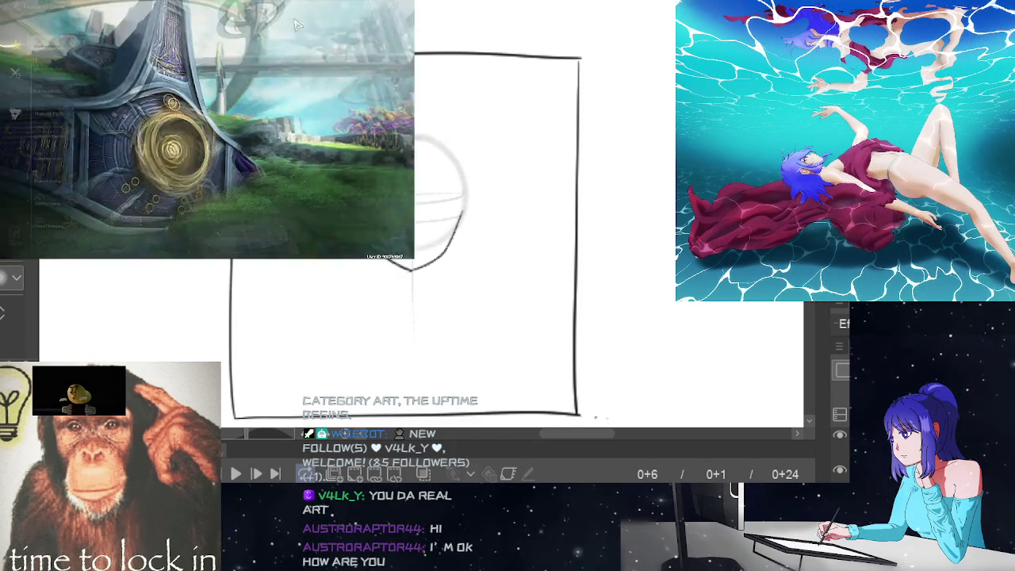
{"action": "left_click", "coordinate": [71, 70]}
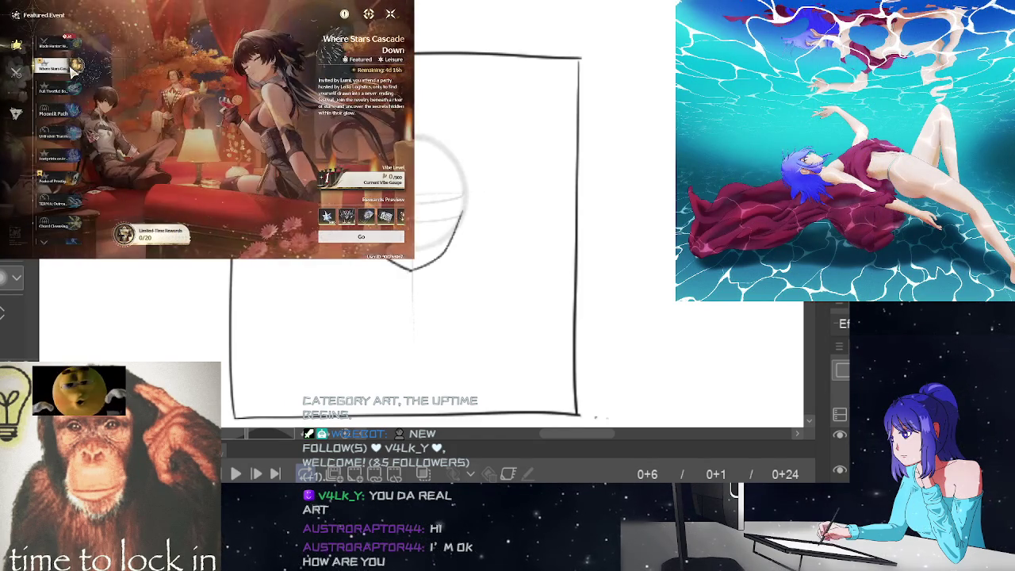
{"action": "left_click", "coordinate": [56, 91]}
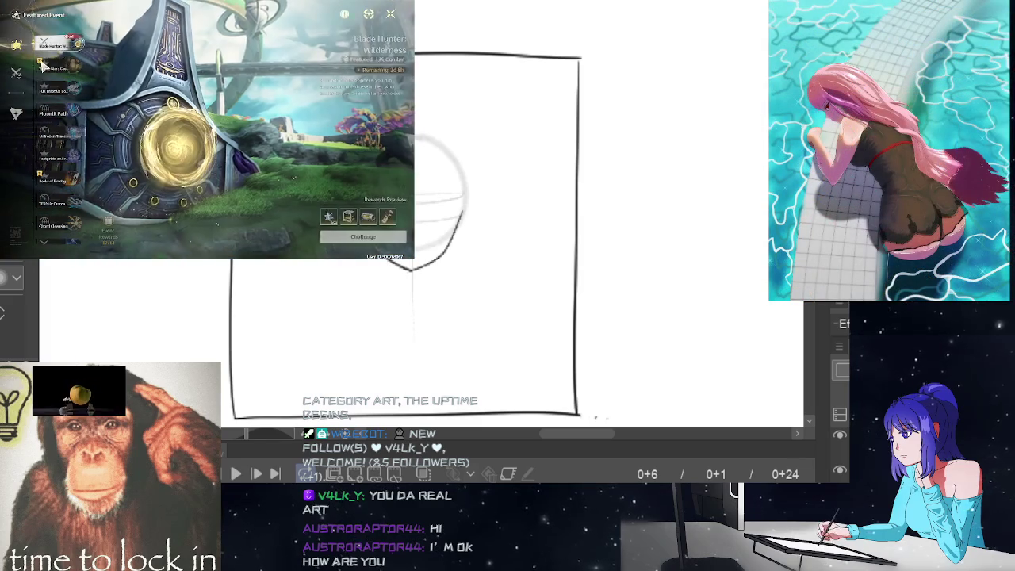
{"action": "key", "text": "Escape"}
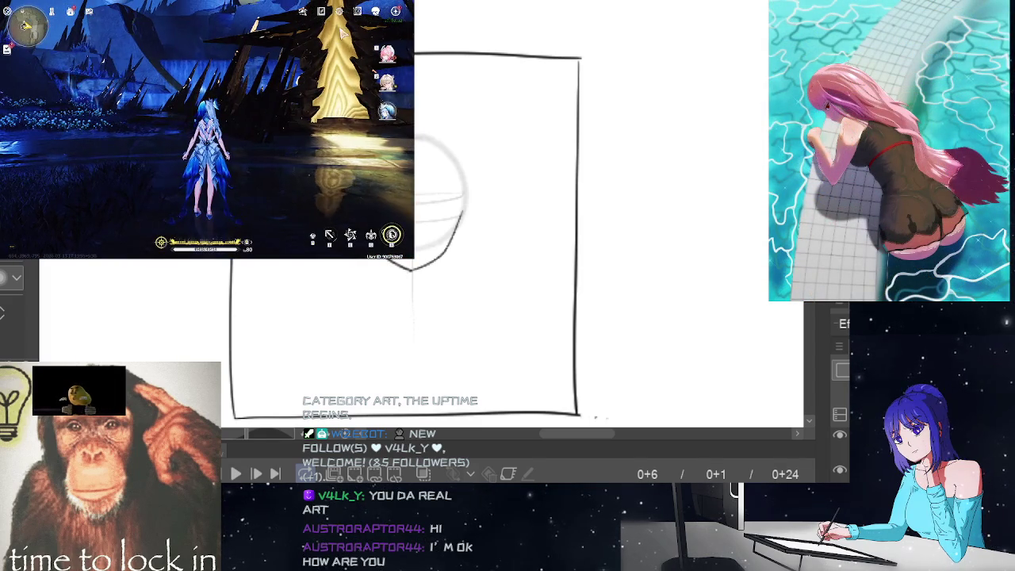
{"action": "key", "text": "F2"}
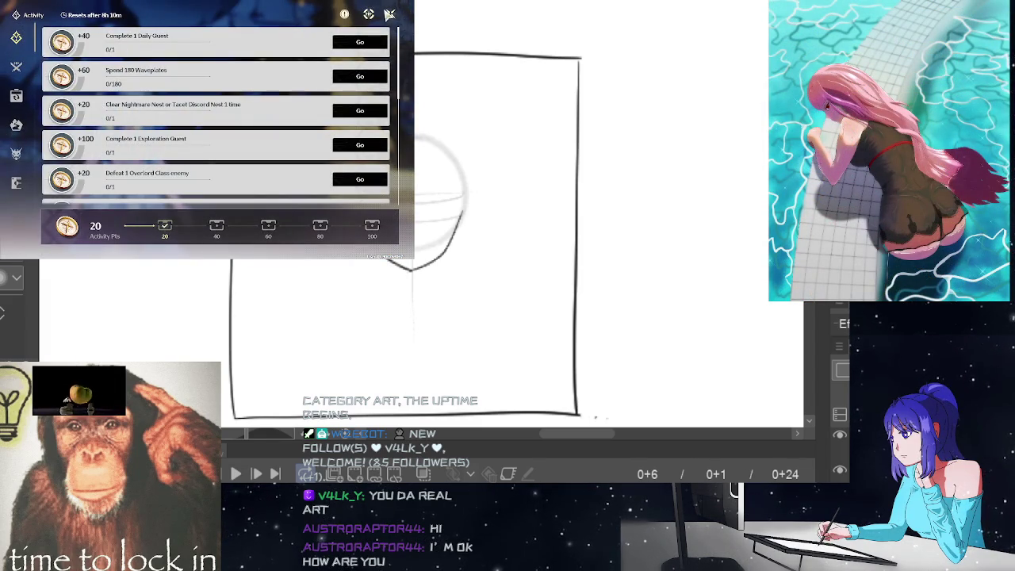
{"action": "left_click", "coordinate": [382, 13]}
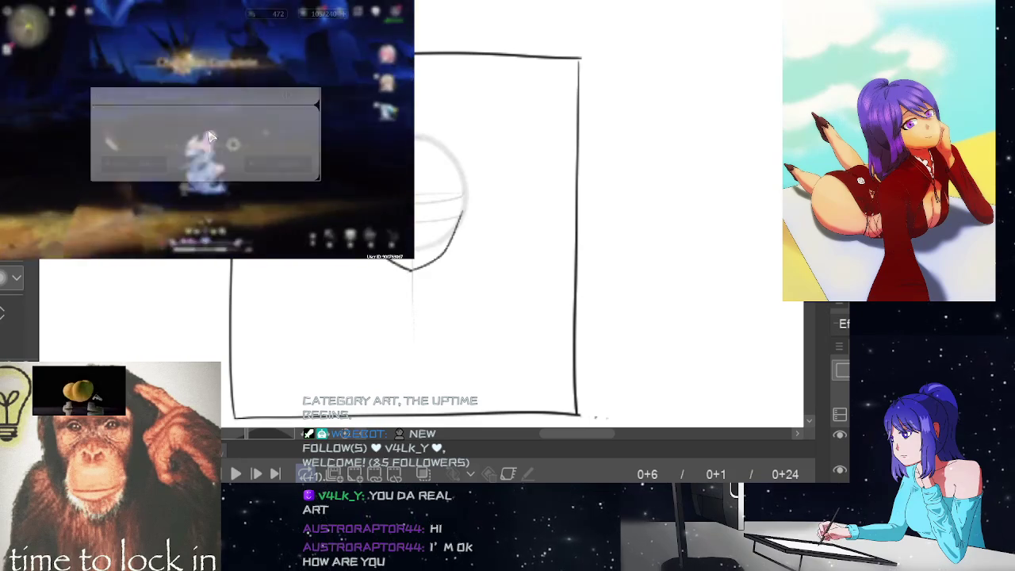
Step: Claim the doubled Tacet Field challenge rewards once the challenge is finished
{"action": "left_click", "coordinate": [275, 161]}
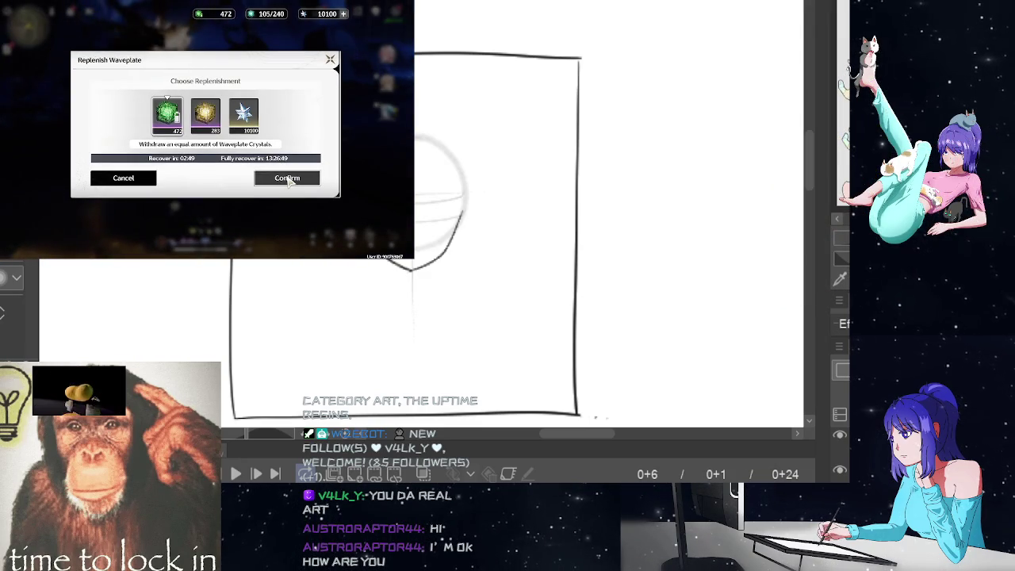
Step: Refill Waveplate with crystals and confirm claiming the challenge rewards
{"action": "left_click", "coordinate": [288, 178]}
{"action": "left_click", "coordinate": [283, 180]}
{"action": "left_click", "coordinate": [242, 184]}
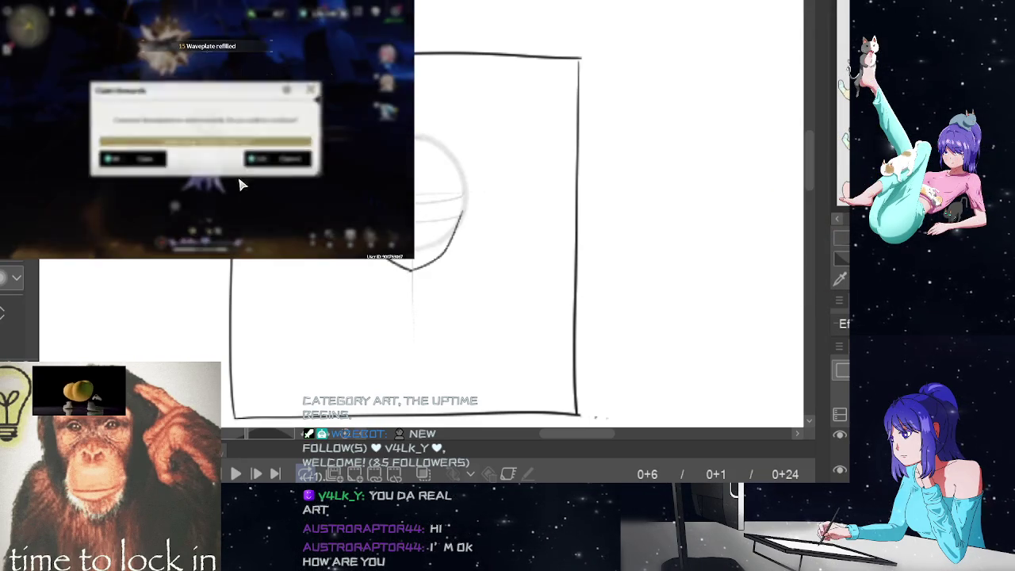
{"action": "left_click", "coordinate": [273, 161]}
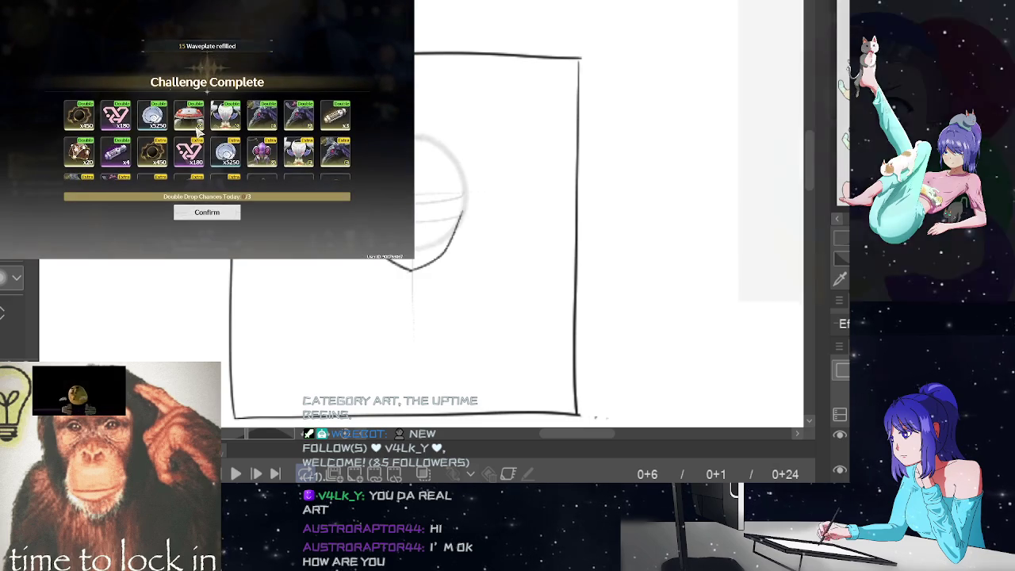
Step: Inspect the Geospider S4 and Flora Drone echoes, locking Twin Nova and Mining Reindeer
{"action": "left_click", "coordinate": [198, 123]}
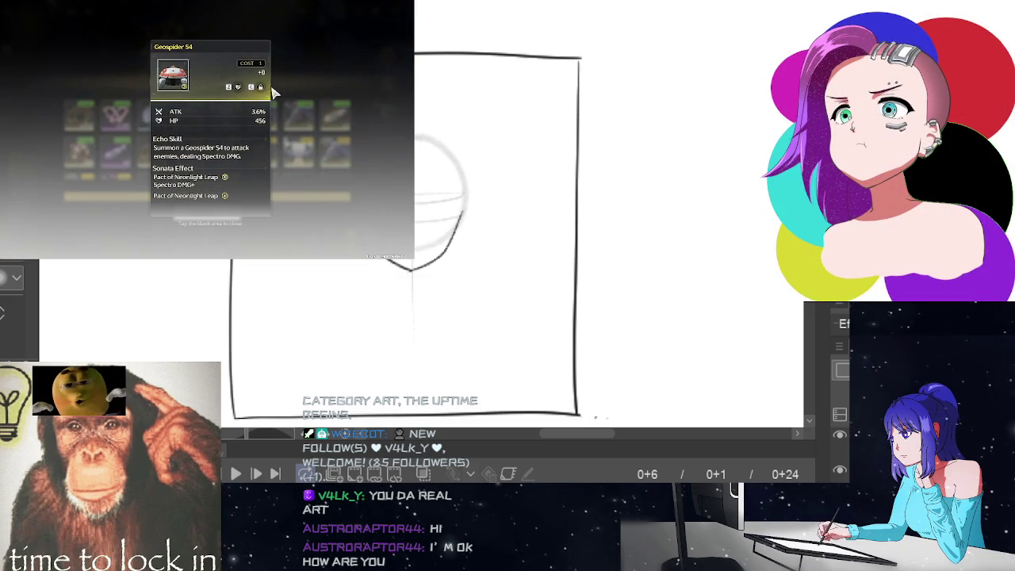
{"action": "left_click", "coordinate": [273, 93]}
{"action": "left_click", "coordinate": [297, 149]}
{"action": "left_click", "coordinate": [260, 88]}
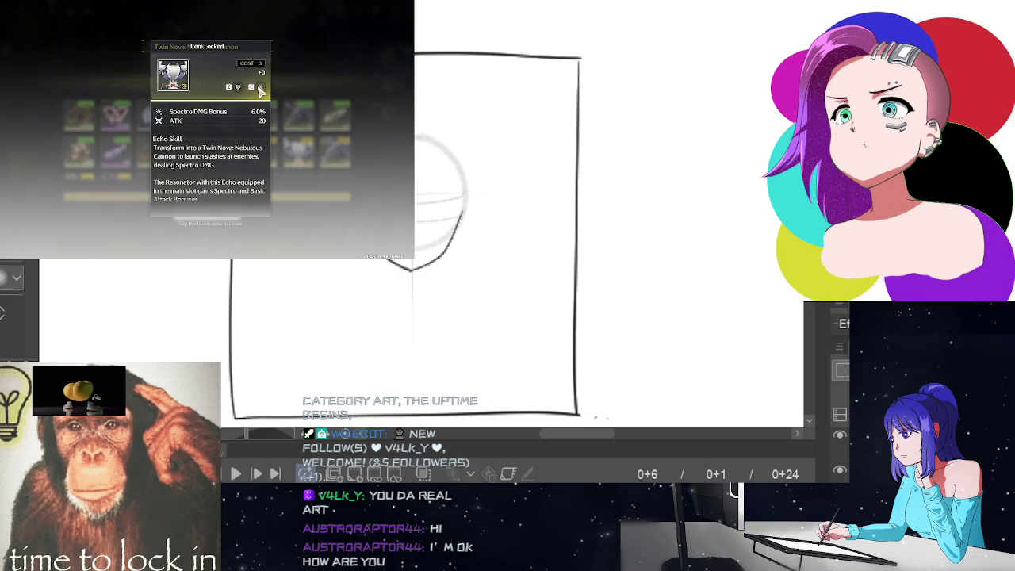
{"action": "left_click", "coordinate": [285, 83]}
{"action": "left_click", "coordinate": [298, 114]}
{"action": "left_click", "coordinate": [294, 84]}
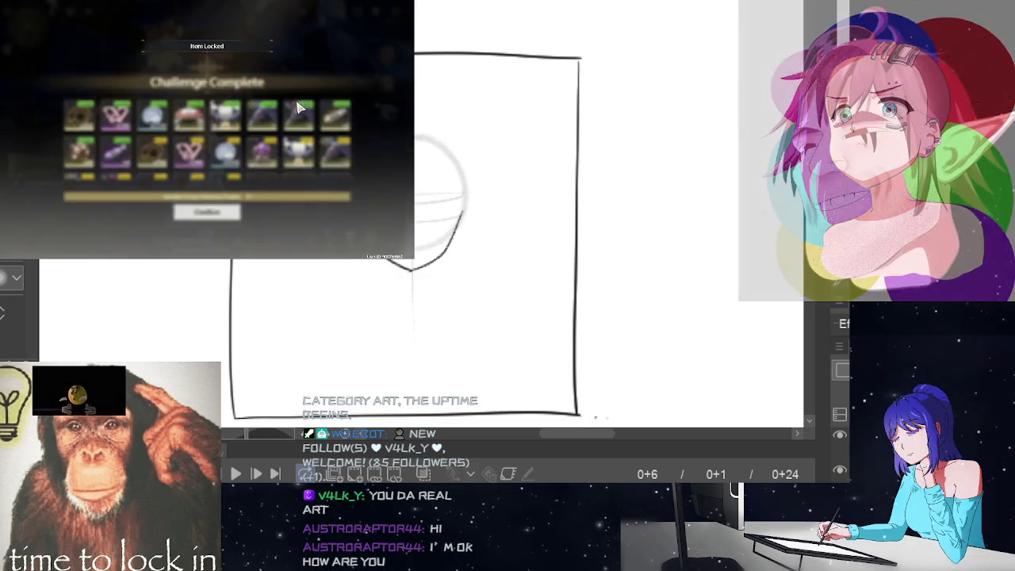
{"action": "left_click", "coordinate": [299, 113]}
{"action": "left_click", "coordinate": [298, 113]}
{"action": "left_click", "coordinate": [298, 116]}
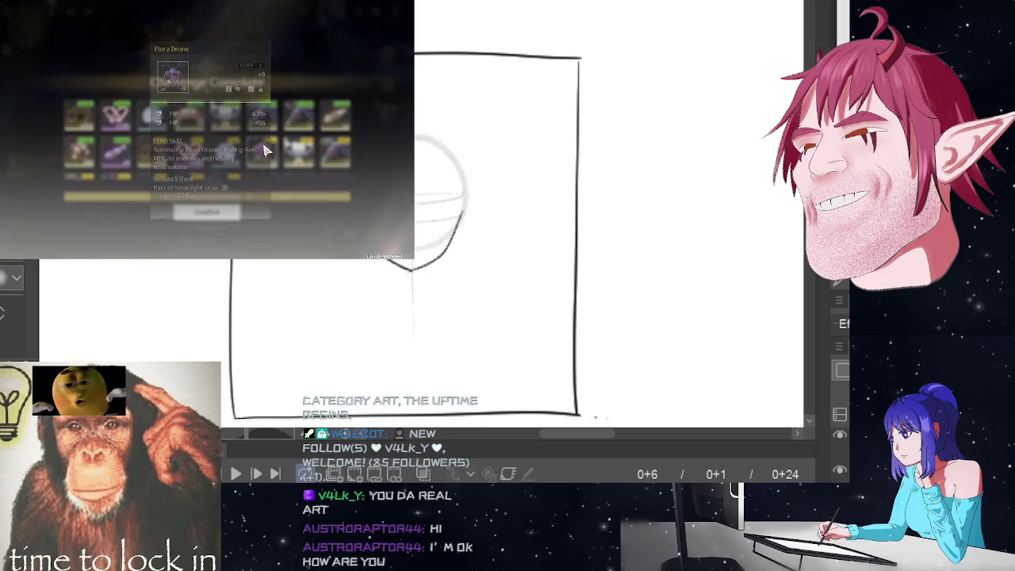
{"action": "left_click", "coordinate": [311, 95]}
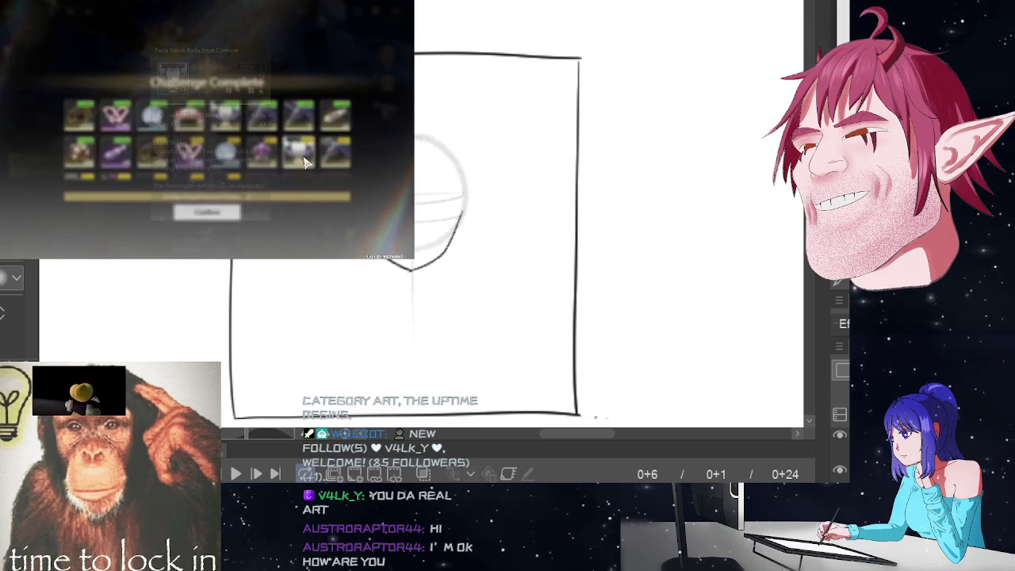
{"action": "left_click", "coordinate": [311, 148]}
{"action": "left_click", "coordinate": [325, 159]}
Step: Inspect the Flora Reindeer, Mining Reindeer and Twin Nova echoes, lock one more, and close the rewards
{"action": "left_click", "coordinate": [334, 158]}
{"action": "left_click", "coordinate": [334, 163]}
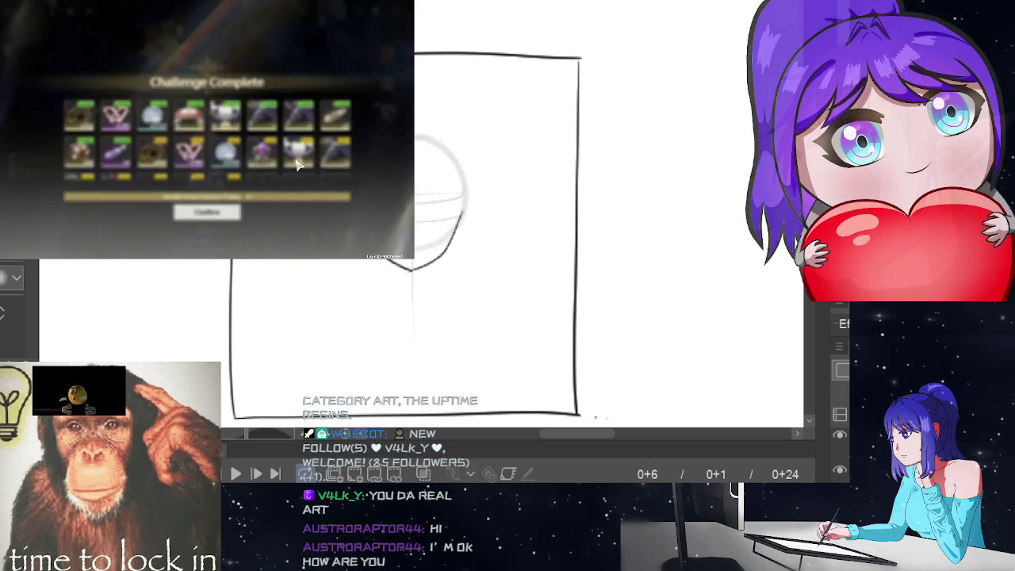
{"action": "left_click", "coordinate": [116, 125]}
{"action": "left_click", "coordinate": [117, 125]}
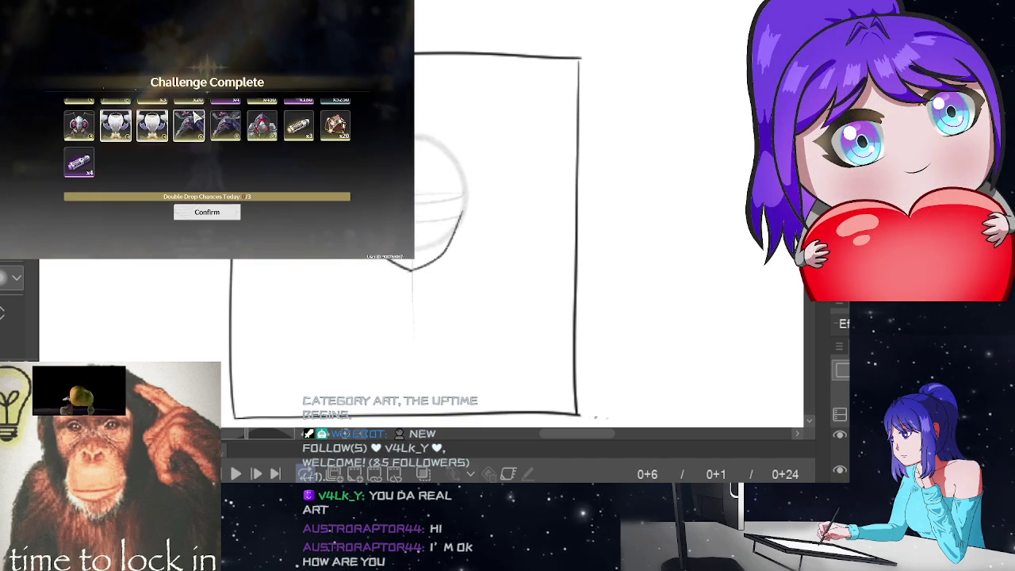
{"action": "left_click", "coordinate": [85, 127]}
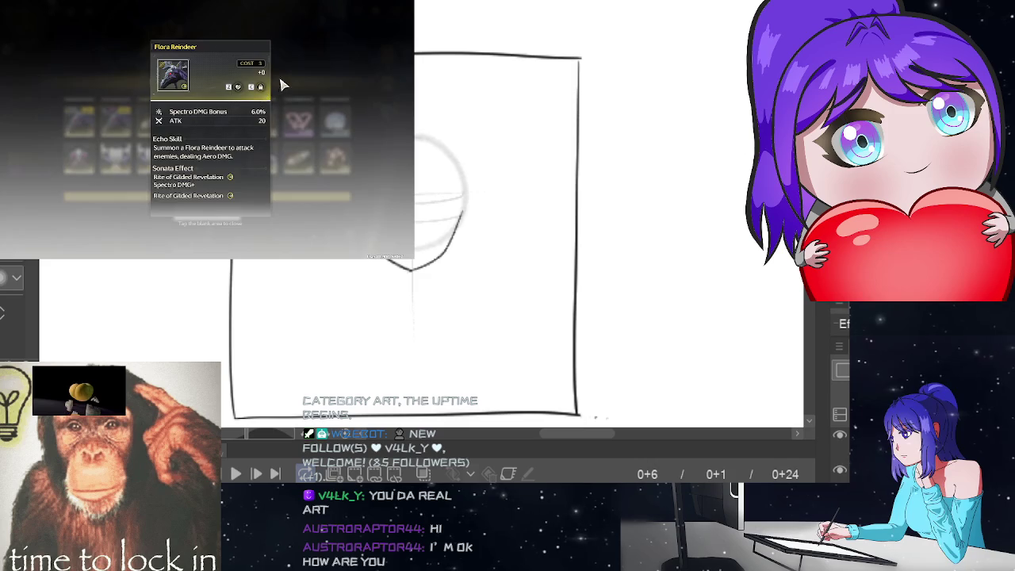
{"action": "left_click", "coordinate": [283, 90]}
{"action": "left_click", "coordinate": [185, 123]}
{"action": "left_click", "coordinate": [306, 101]}
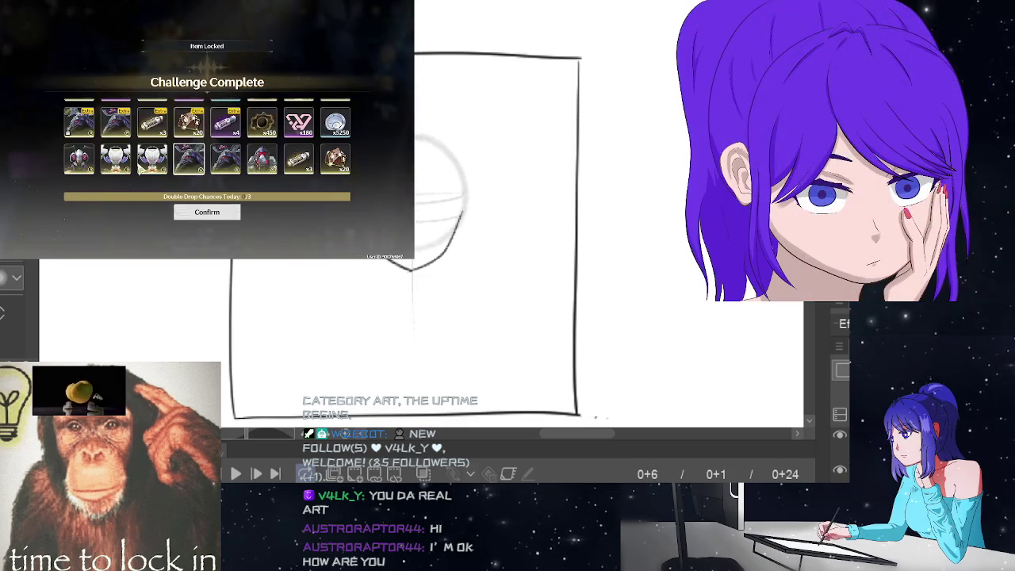
{"action": "left_click", "coordinate": [143, 167]}
{"action": "left_click", "coordinate": [299, 108]}
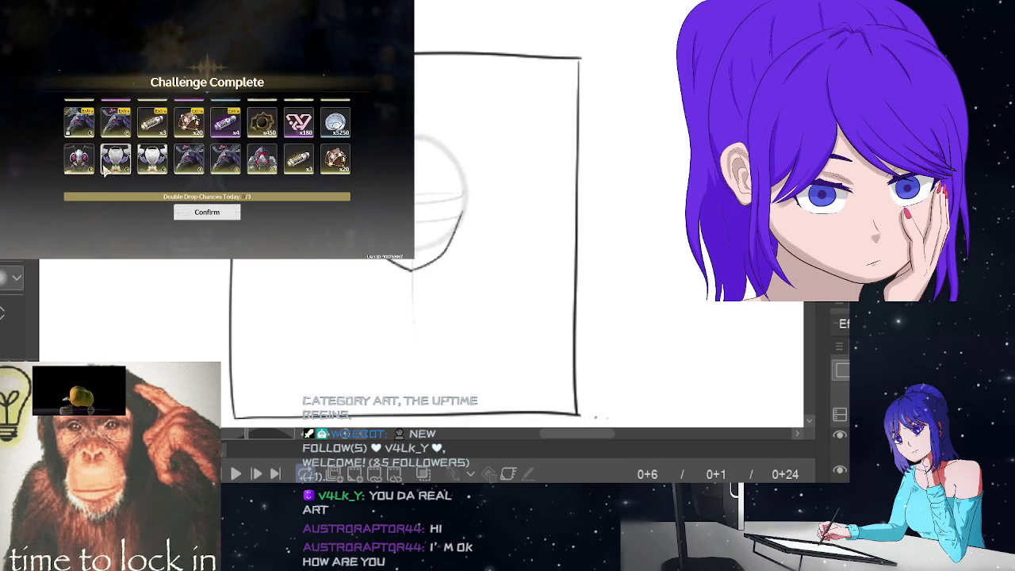
{"action": "left_click", "coordinate": [267, 112]}
{"action": "left_click", "coordinate": [295, 87]}
{"action": "left_click", "coordinate": [321, 119]}
{"action": "left_click", "coordinate": [321, 119]}
{"action": "left_click", "coordinate": [143, 155]}
{"action": "left_click", "coordinate": [284, 91]}
{"action": "left_click", "coordinate": [298, 118]}
{"action": "left_click", "coordinate": [247, 151]}
{"action": "left_click", "coordinate": [235, 159]}
{"action": "left_click", "coordinate": [302, 135]}
{"action": "left_click", "coordinate": [302, 135]}
{"action": "left_click", "coordinate": [302, 136]}
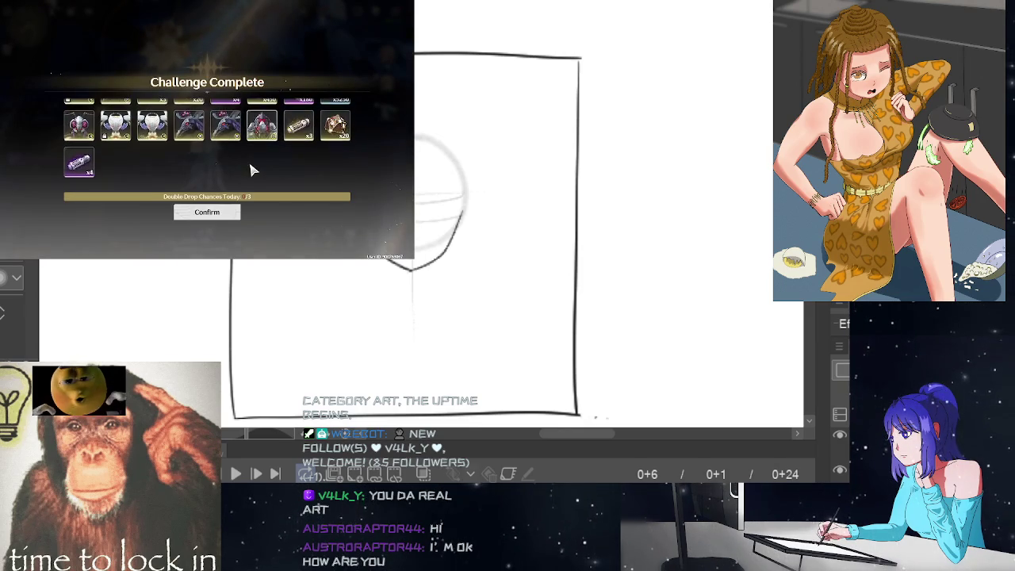
{"action": "left_click", "coordinate": [250, 170]}
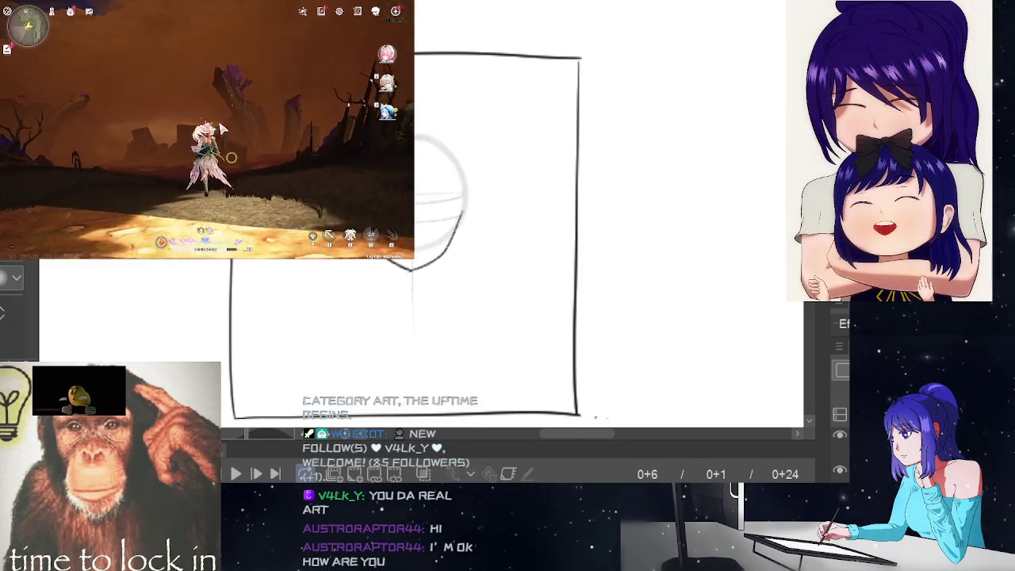
Step: Claim the F1 activity task rewards up to 120 points, then go to the When Winter Thaws banner
{"action": "key", "text": "F1"}
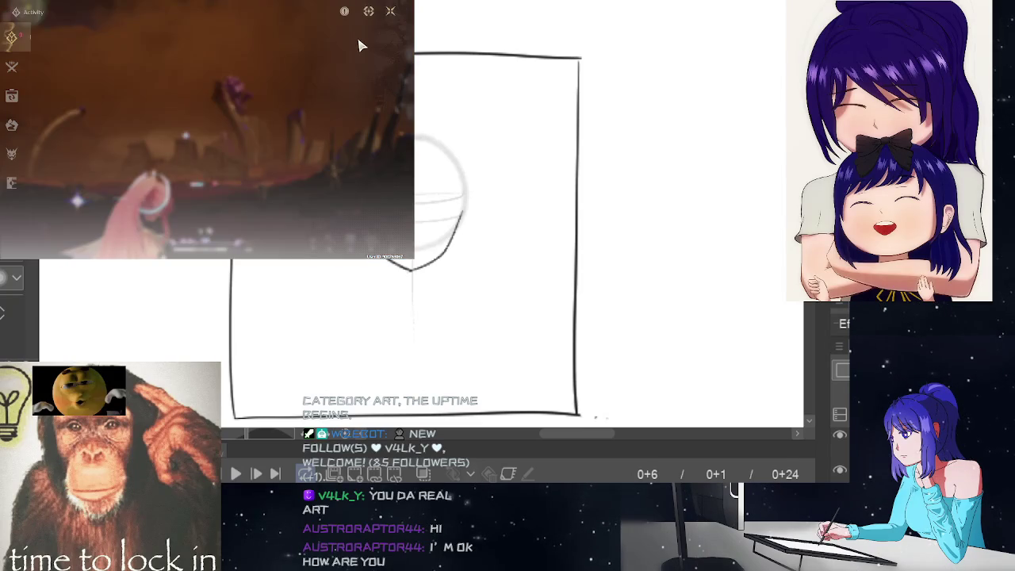
{"action": "left_click", "coordinate": [312, 182]}
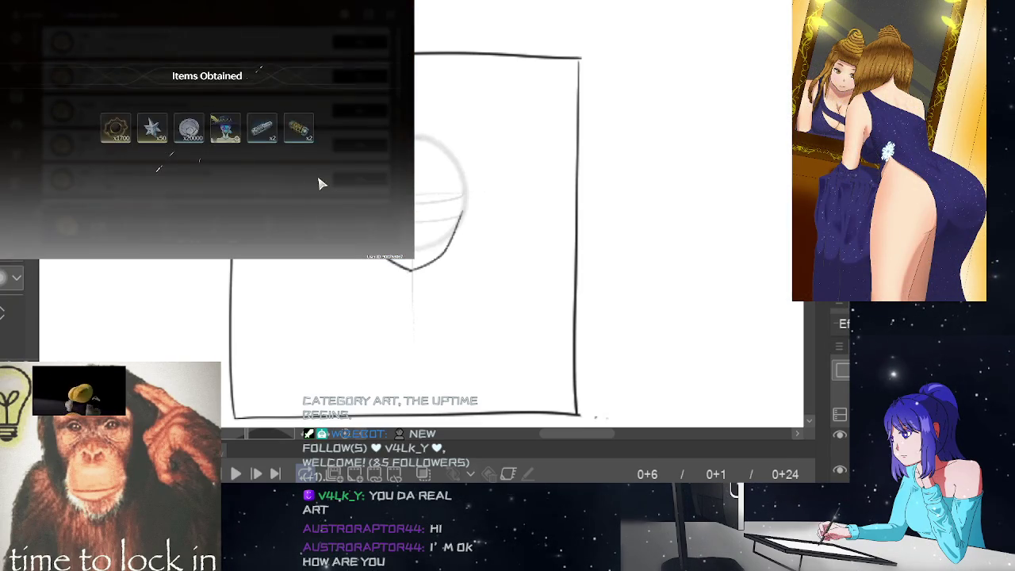
{"action": "left_click", "coordinate": [262, 121]}
{"action": "left_click", "coordinate": [294, 99]}
{"action": "left_click", "coordinate": [295, 100]}
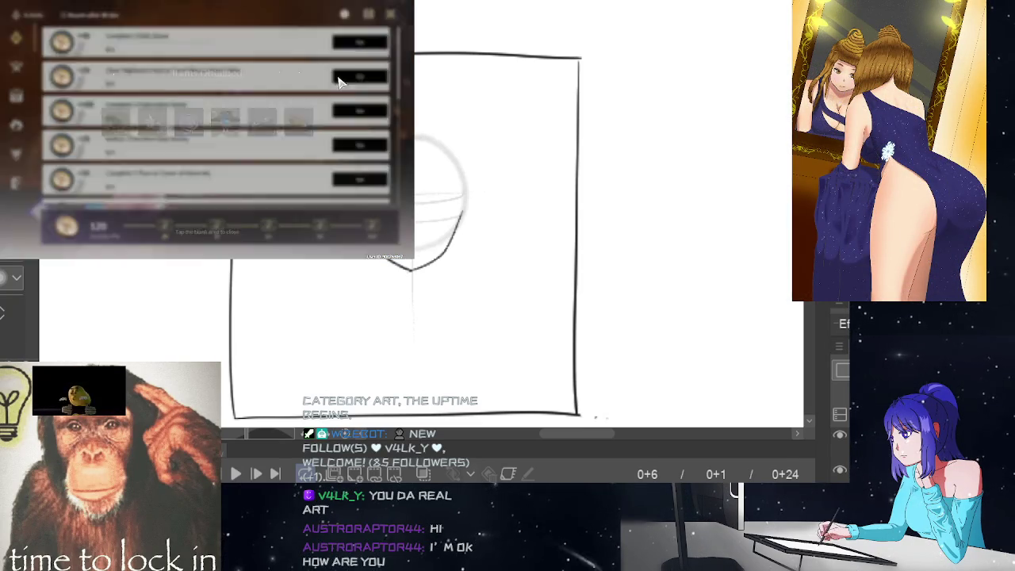
{"action": "left_click", "coordinate": [390, 15]}
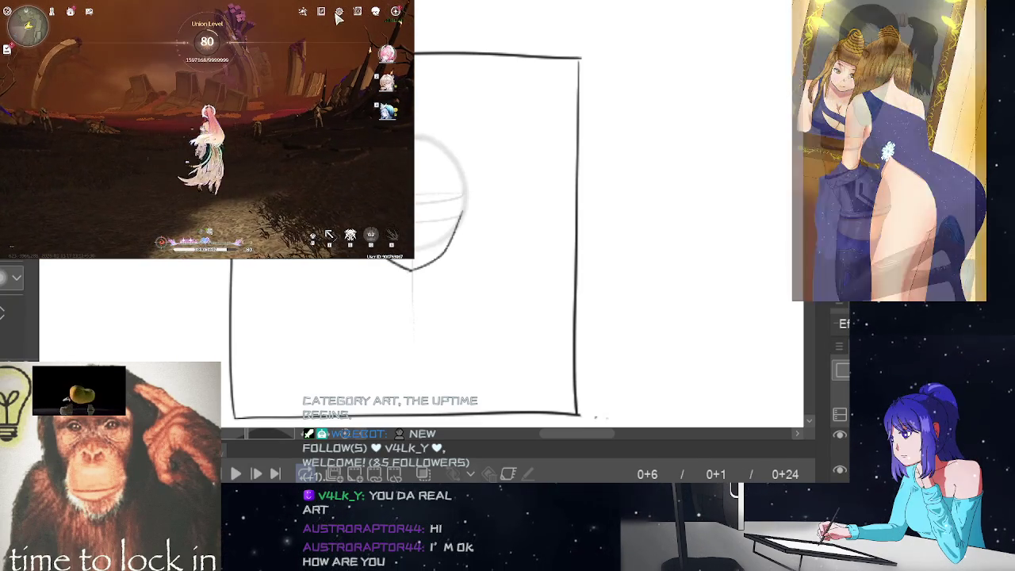
{"action": "left_click", "coordinate": [339, 12]}
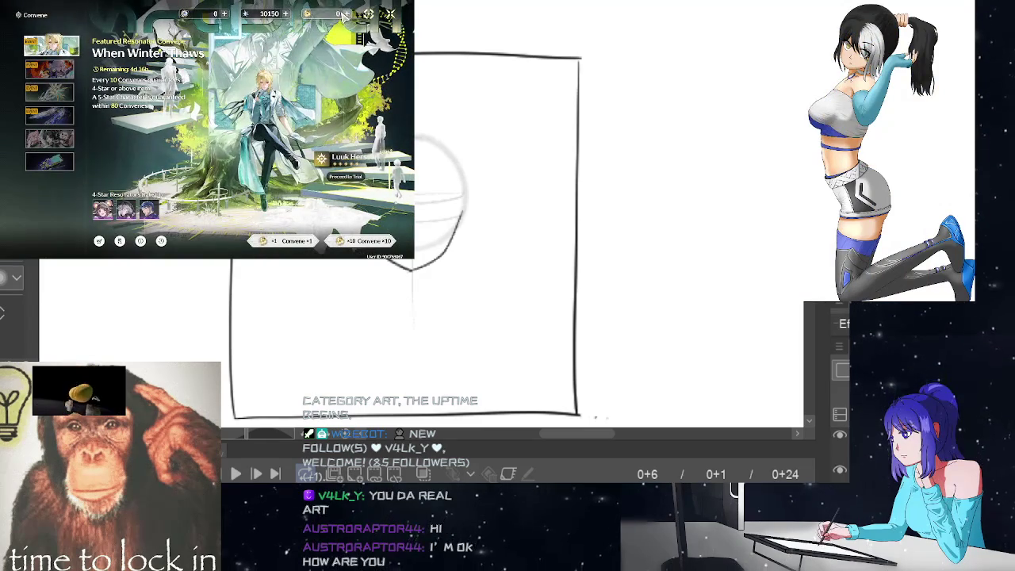
{"action": "left_click", "coordinate": [98, 240]}
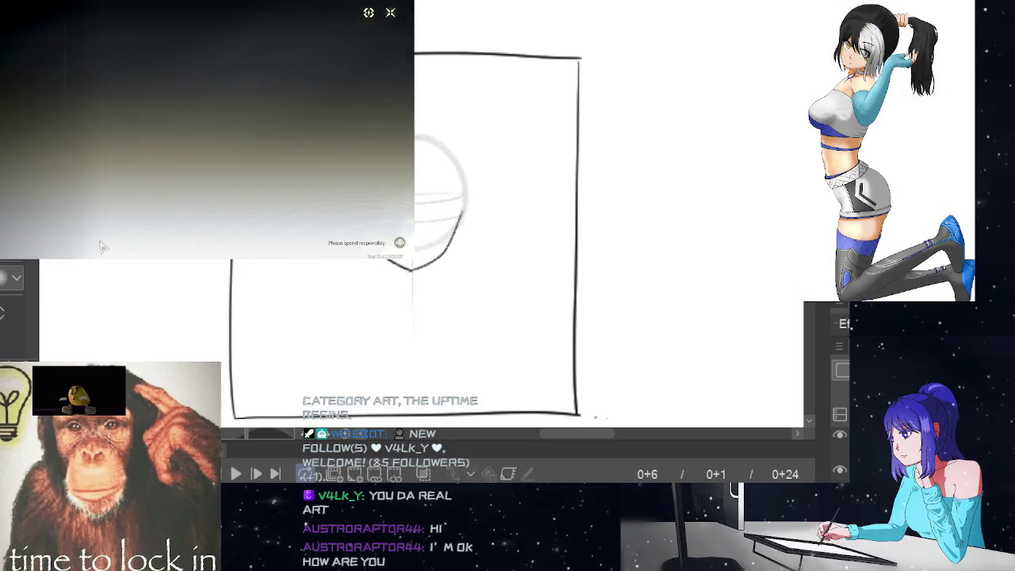
{"action": "left_click", "coordinate": [171, 35]}
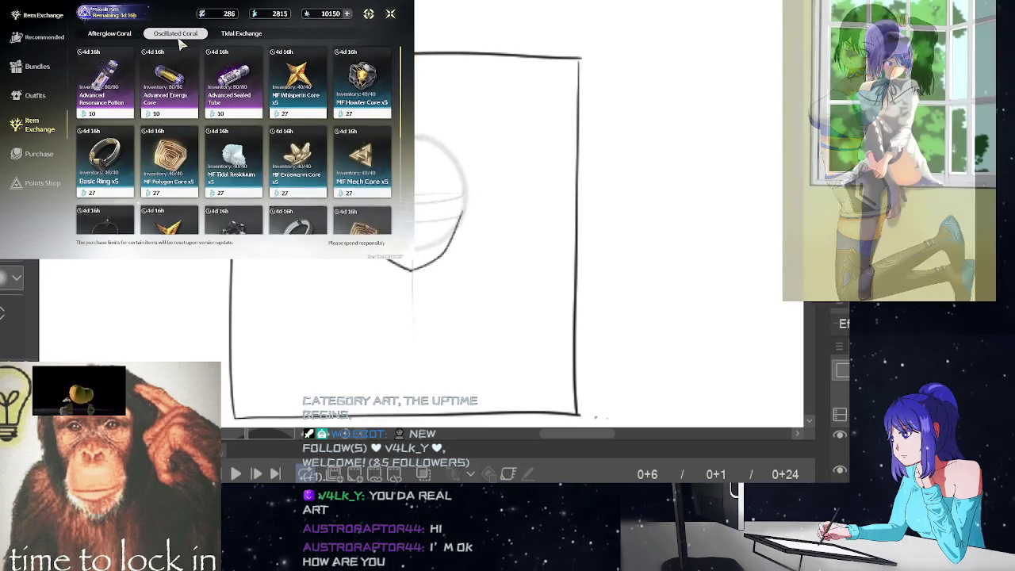
{"action": "left_click", "coordinate": [121, 36]}
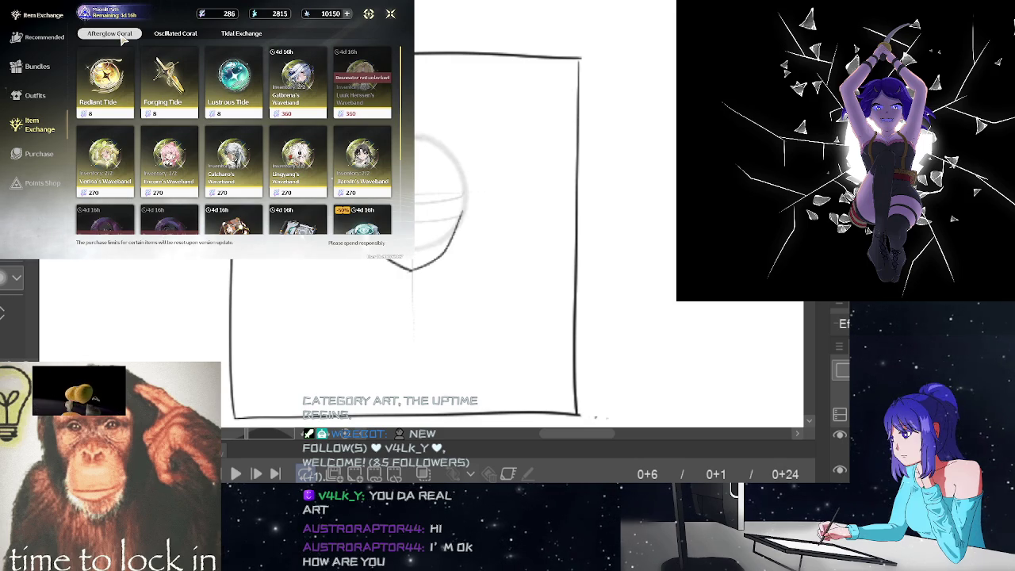
{"action": "left_click", "coordinate": [391, 14]}
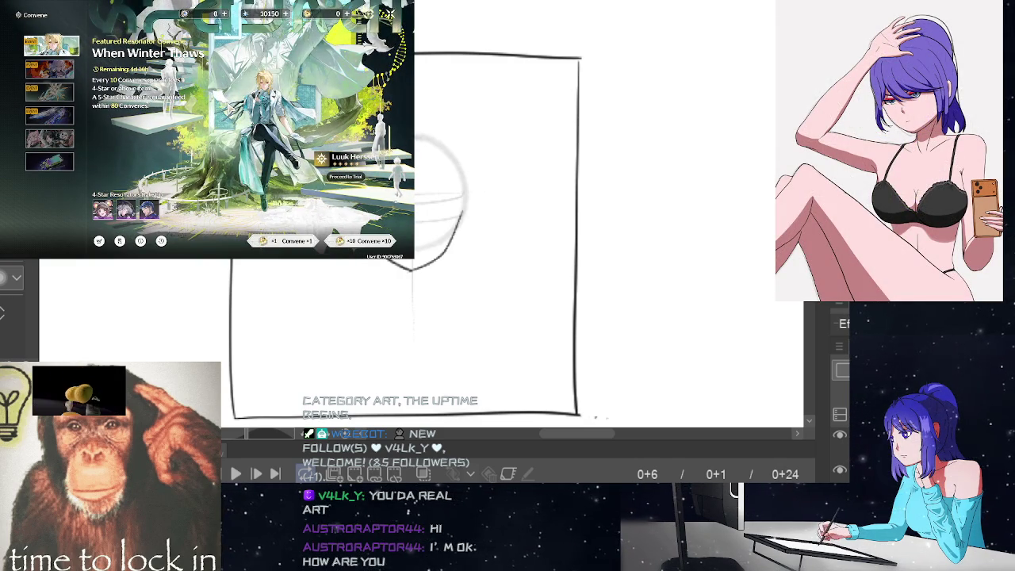
Step: Browse to the Absolute Pulsation weapon banner, then close the Convene screen
{"action": "left_click", "coordinate": [49, 69]}
{"action": "left_click", "coordinate": [49, 92]}
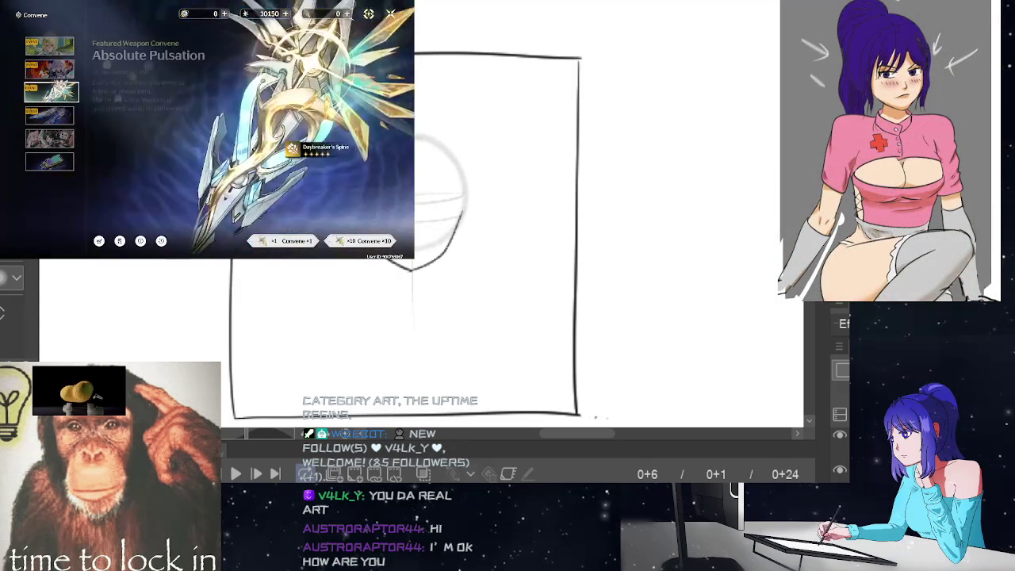
{"action": "left_click", "coordinate": [391, 15]}
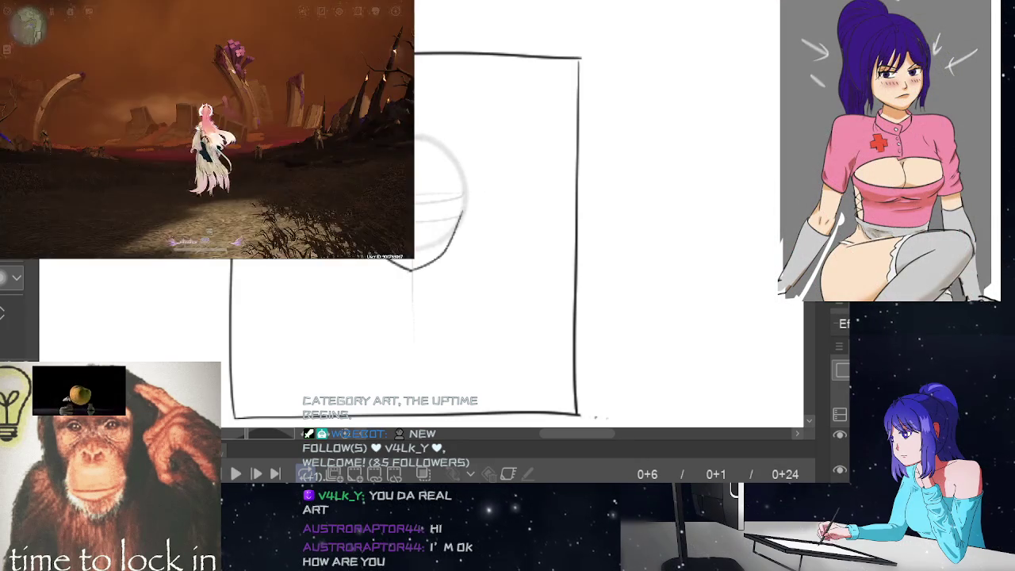
Step: Exit Wuthering Waves from the Terminal's power menu
{"action": "key", "text": "Escape"}
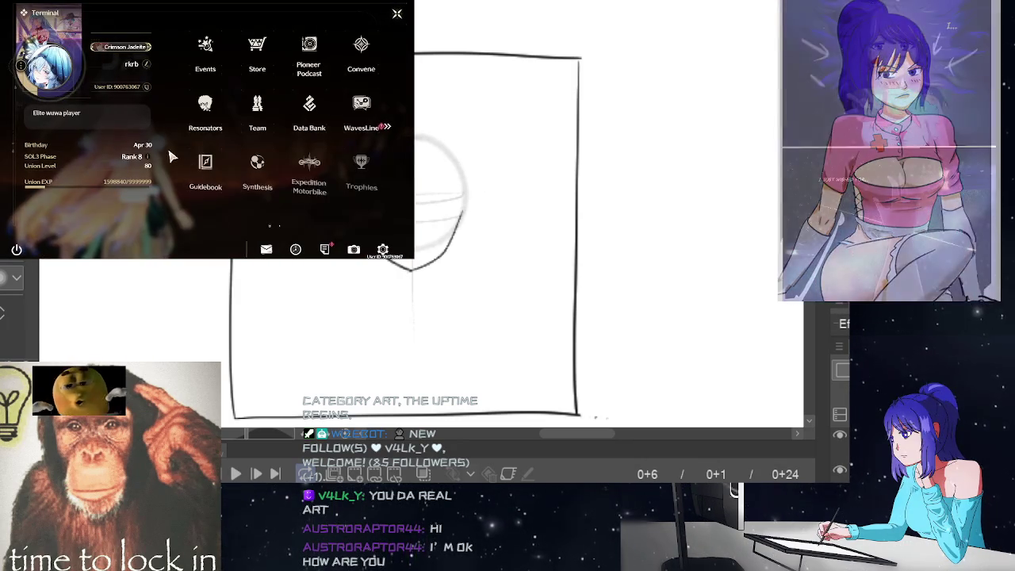
{"action": "left_click", "coordinate": [17, 249]}
{"action": "left_click", "coordinate": [131, 159]}
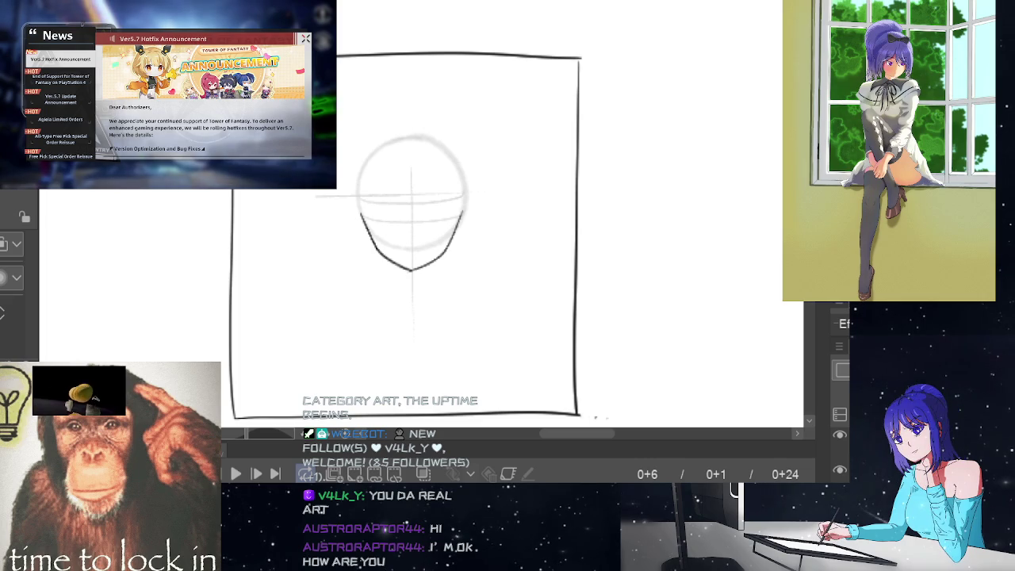
Step: Close Tower of Fantasy's Ver5.7 Hotfix Announcement news window
{"action": "key", "text": "Escape"}
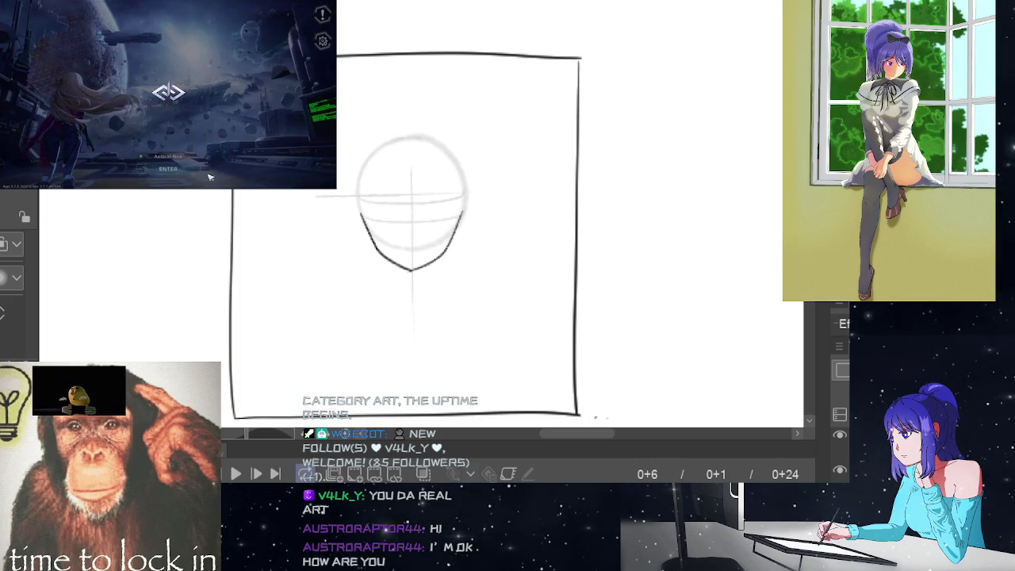
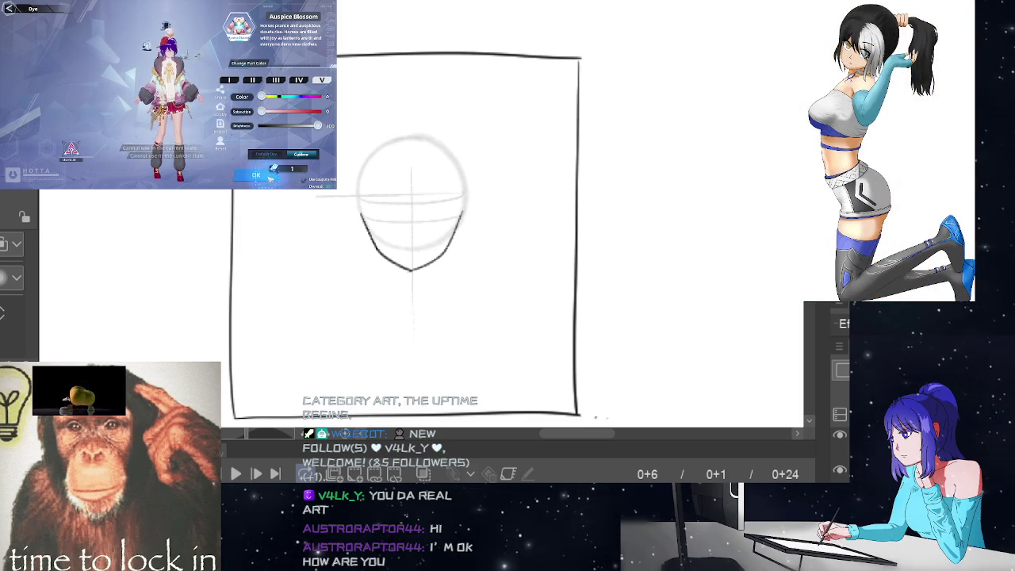
Step: Lasso-select the right side of the jawline and clear it from the head sketch
{"action": "left_click", "coordinate": [270, 179]}
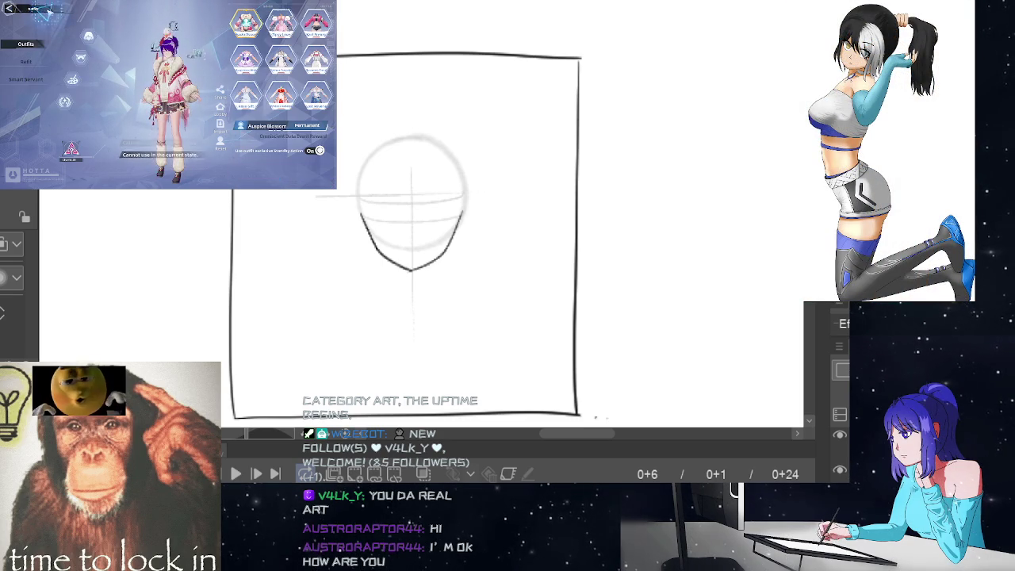
{"action": "key", "text": "Escape"}
{"action": "key", "text": "Escape"}
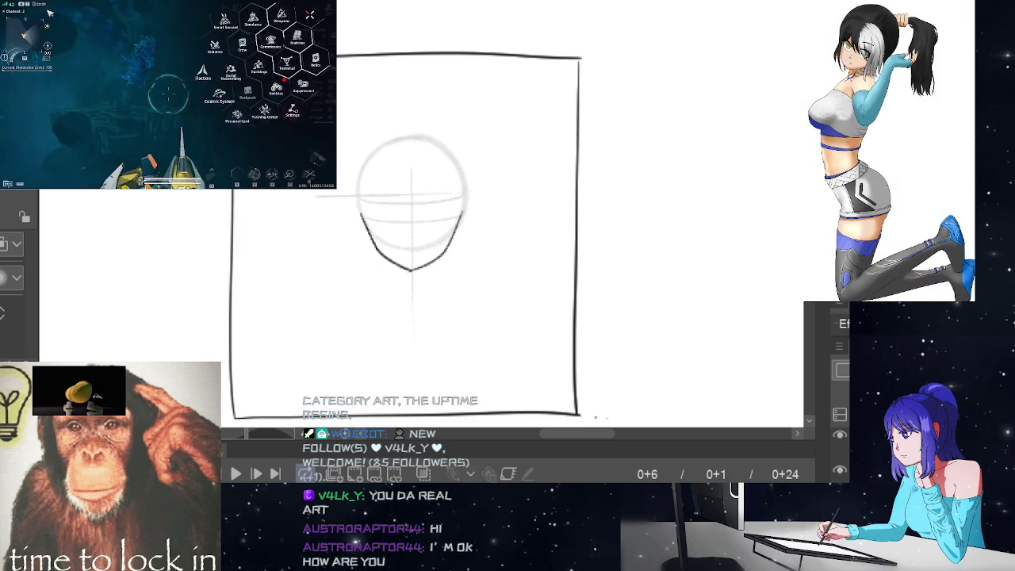
{"action": "key", "text": "Escape"}
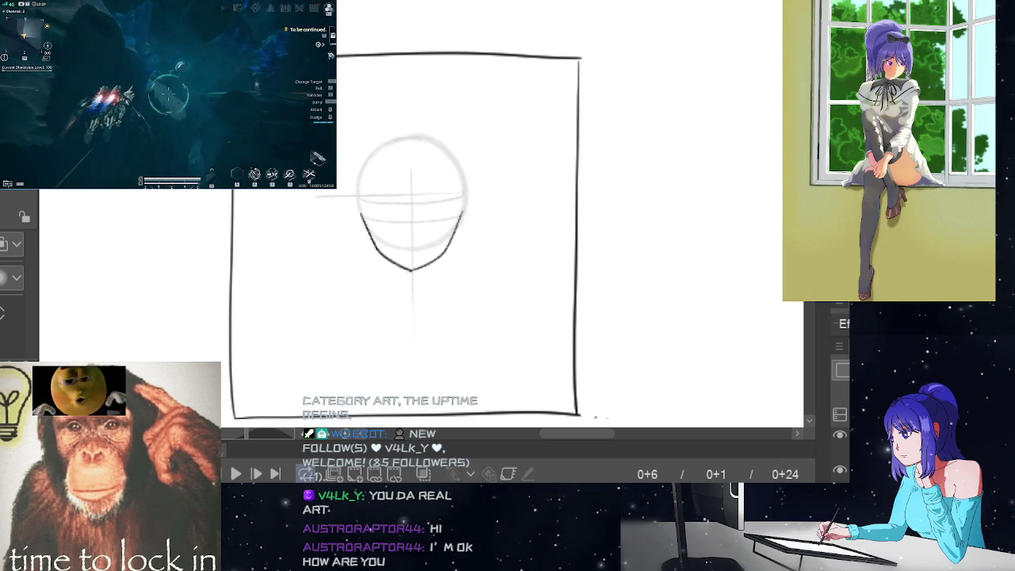
{"action": "key", "text": "m"}
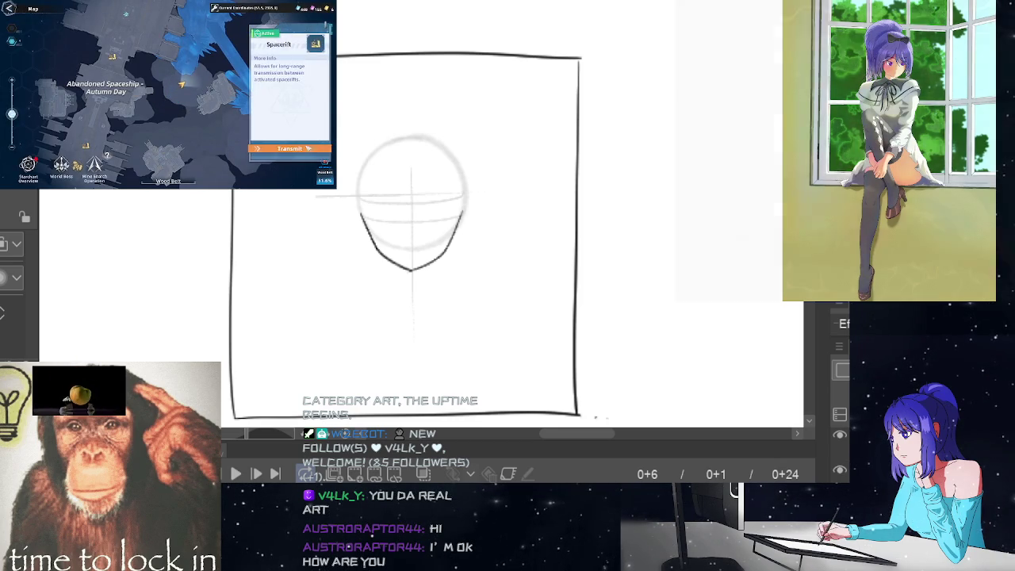
{"action": "left_click", "coordinate": [311, 146]}
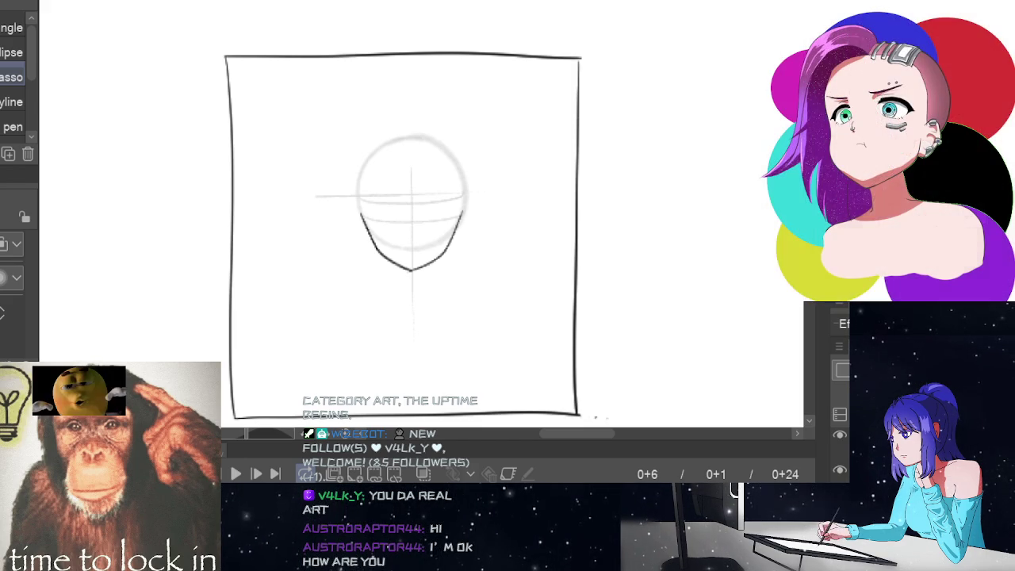
{"action": "left_click_drag", "start_coordinate": [462, 203], "coordinate": [465, 208]}
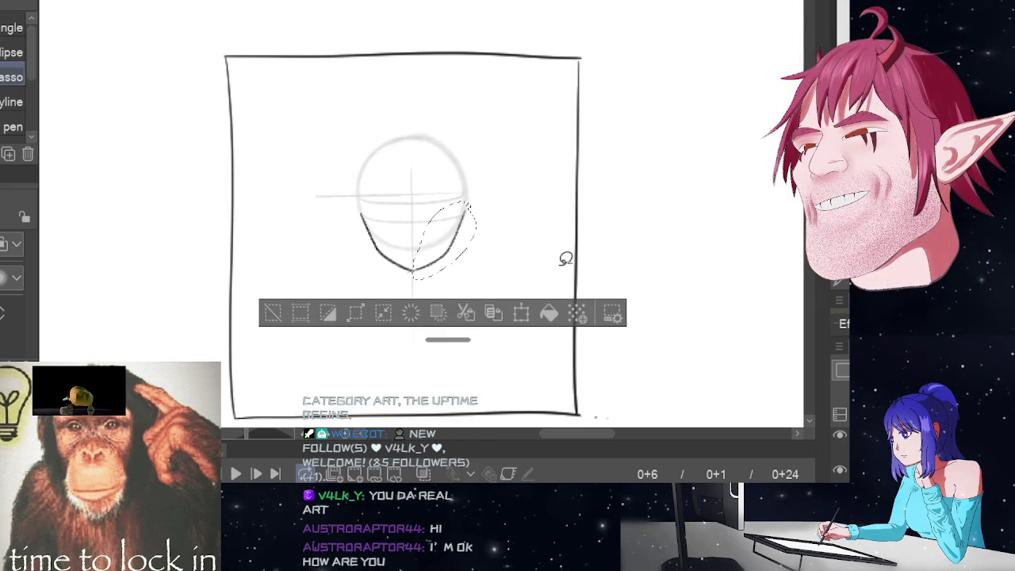
{"action": "left_click", "coordinate": [270, 315]}
{"action": "key", "text": "ctrl+z"}
{"action": "key", "text": "ctrl+z"}
{"action": "key", "text": "ctrl+z"}
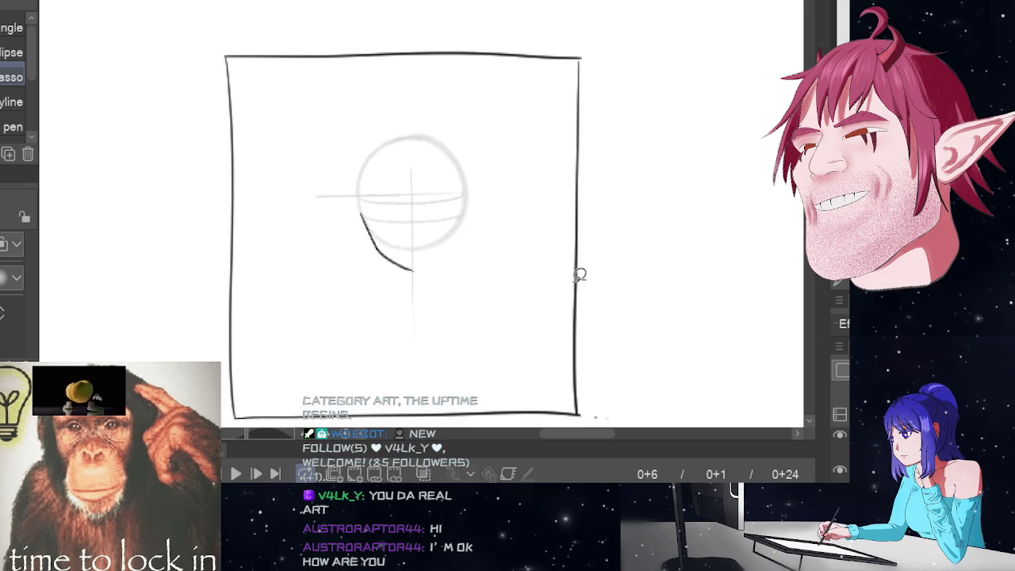
Step: Pencil a new right jaw line from cheek to chin, undoing unsatisfying attempts
{"action": "key", "text": "p"}
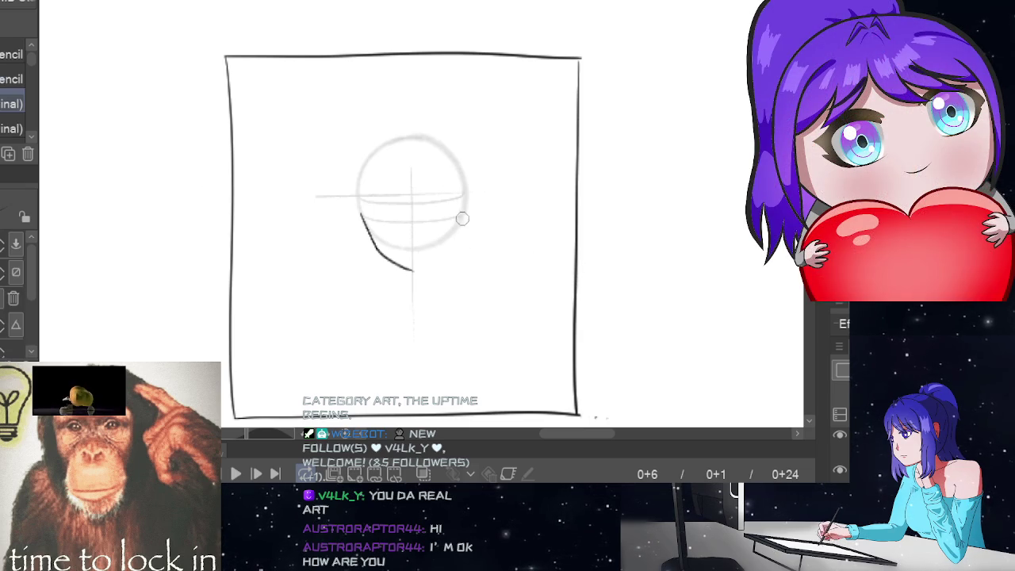
{"action": "left_click_drag", "start_coordinate": [460, 215], "coordinate": [413, 269]}
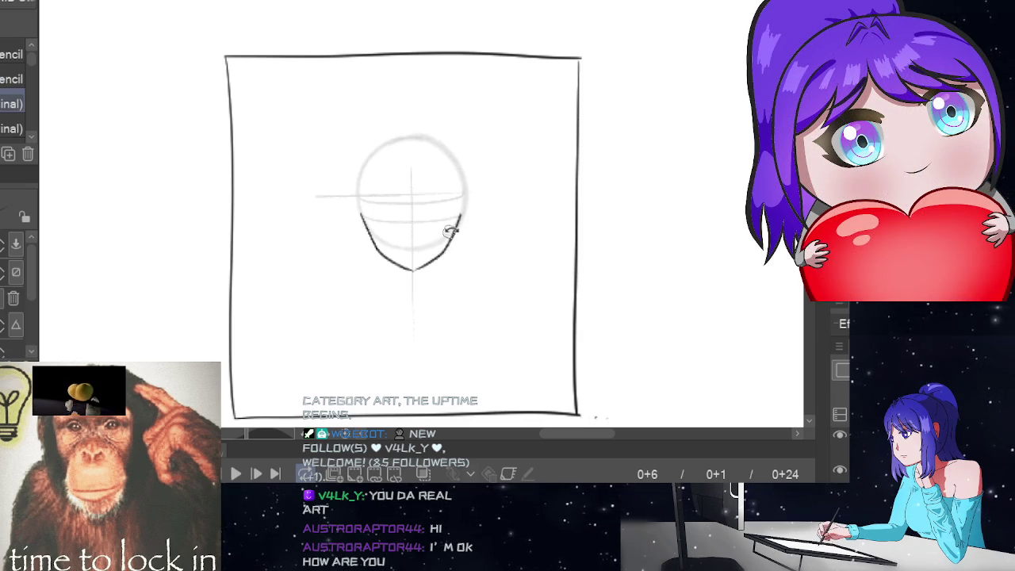
{"action": "key", "text": "ctrl+z"}
{"action": "left_click_drag", "start_coordinate": [462, 213], "coordinate": [413, 269]}
{"action": "key", "text": "ctrl+z"}
{"action": "left_click_drag", "start_coordinate": [465, 208], "coordinate": [441, 252]}
{"action": "key", "text": "ctrl+z"}
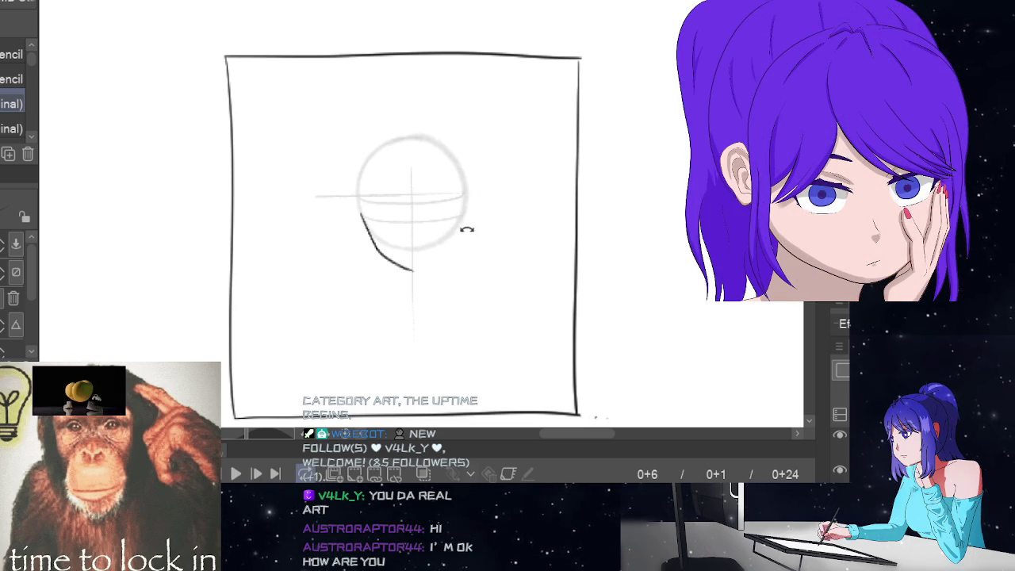
{"action": "left_click_drag", "start_coordinate": [465, 208], "coordinate": [410, 271]}
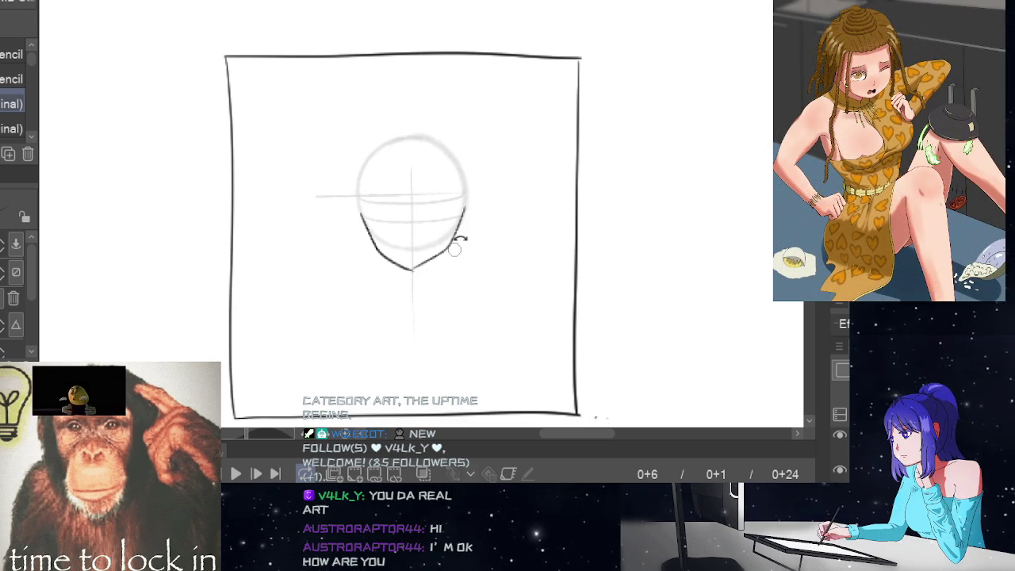
{"action": "key", "text": "ctrl+z"}
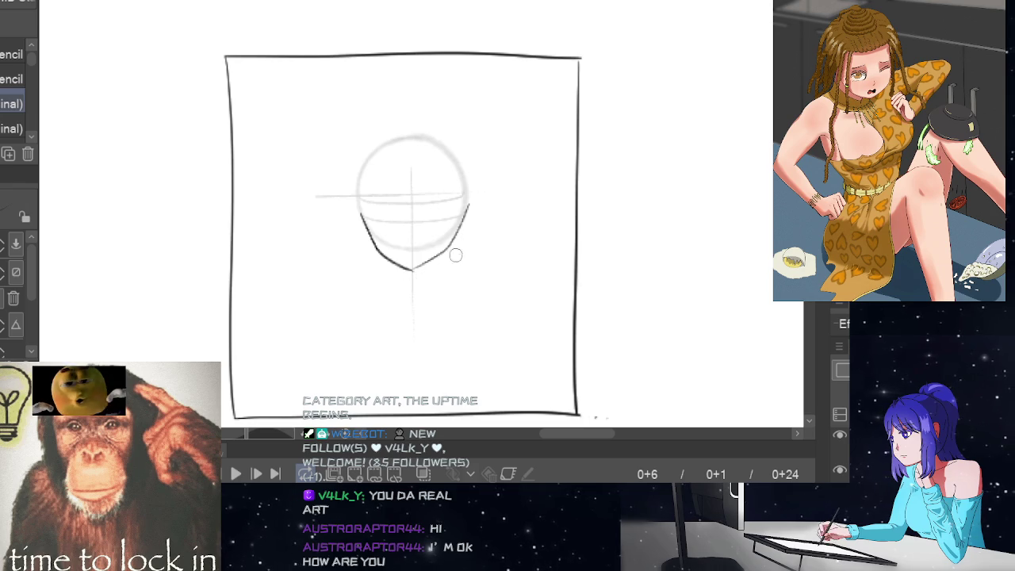
Step: Retry the right jaw stroke until it meets the chin in a clean point
{"action": "left_click_drag", "start_coordinate": [428, 262], "coordinate": [411, 271]}
{"action": "key", "text": "ctrl+z"}
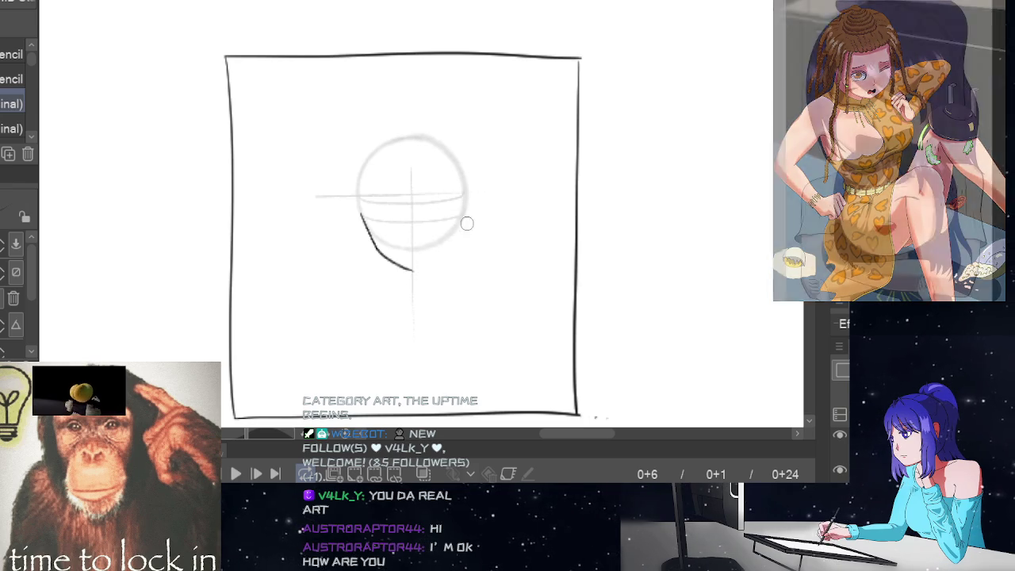
{"action": "left_click_drag", "start_coordinate": [465, 208], "coordinate": [439, 254]}
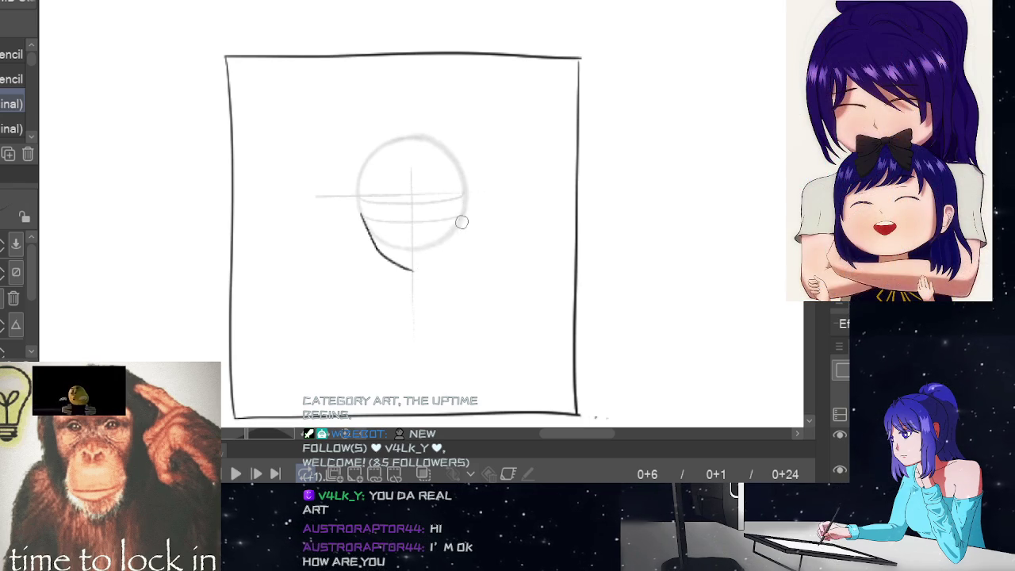
{"action": "left_click_drag", "start_coordinate": [461, 212], "coordinate": [425, 263]}
{"action": "key", "text": "ctrl+z"}
{"action": "key", "text": "ctrl+z"}
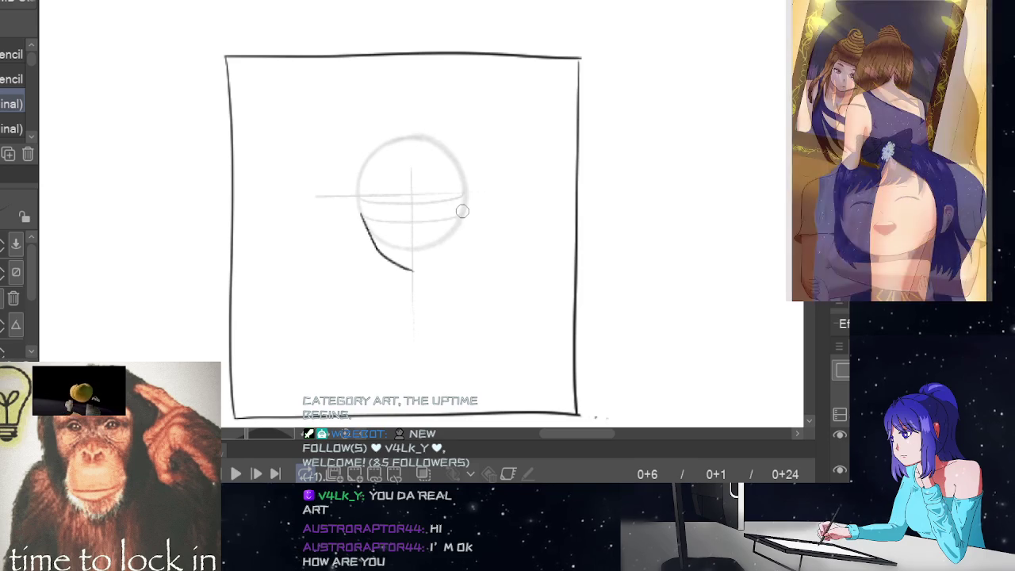
{"action": "mouse_move", "coordinate": [465, 208]}
{"action": "left_mouse_down"}
{"action": "mouse_move", "coordinate": [440, 252]}
{"action": "mouse_move", "coordinate": [408, 274]}
{"action": "left_mouse_up"}
{"action": "key", "text": "ctrl+z"}
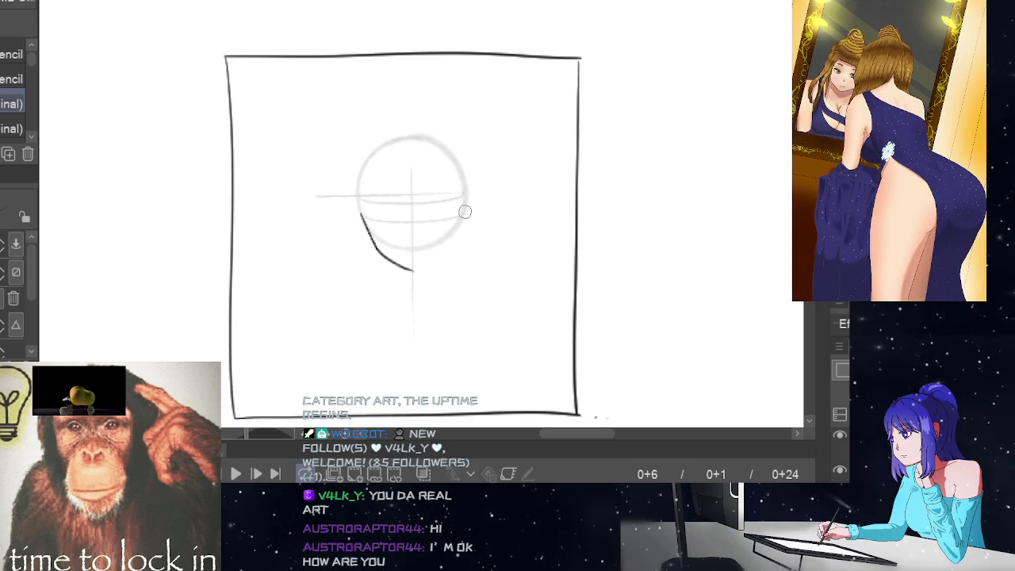
{"action": "mouse_move", "coordinate": [465, 210]}
{"action": "left_mouse_down"}
{"action": "mouse_move", "coordinate": [436, 256]}
{"action": "mouse_move", "coordinate": [412, 270]}
{"action": "left_mouse_up"}
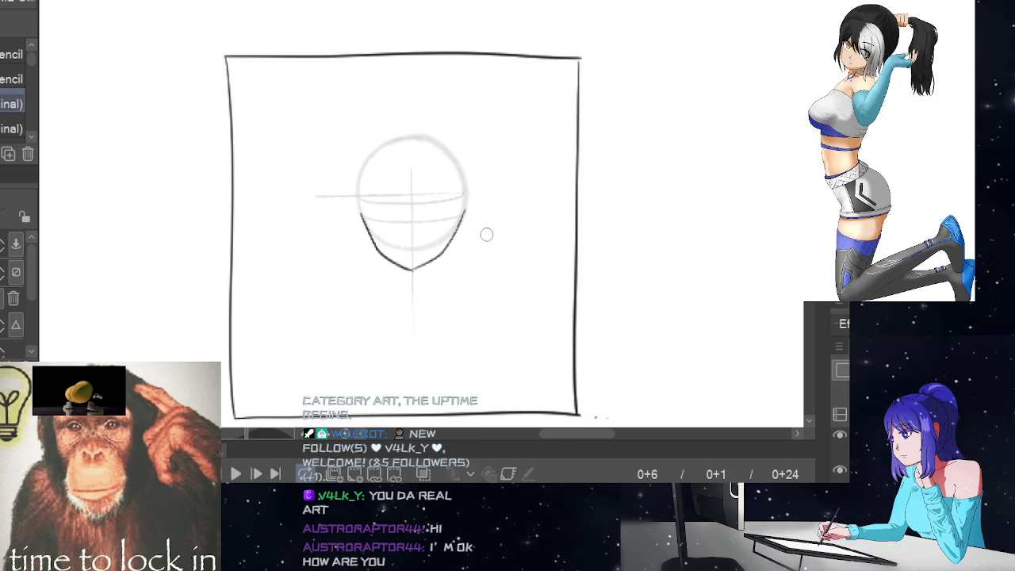
{"action": "key", "text": "m"}
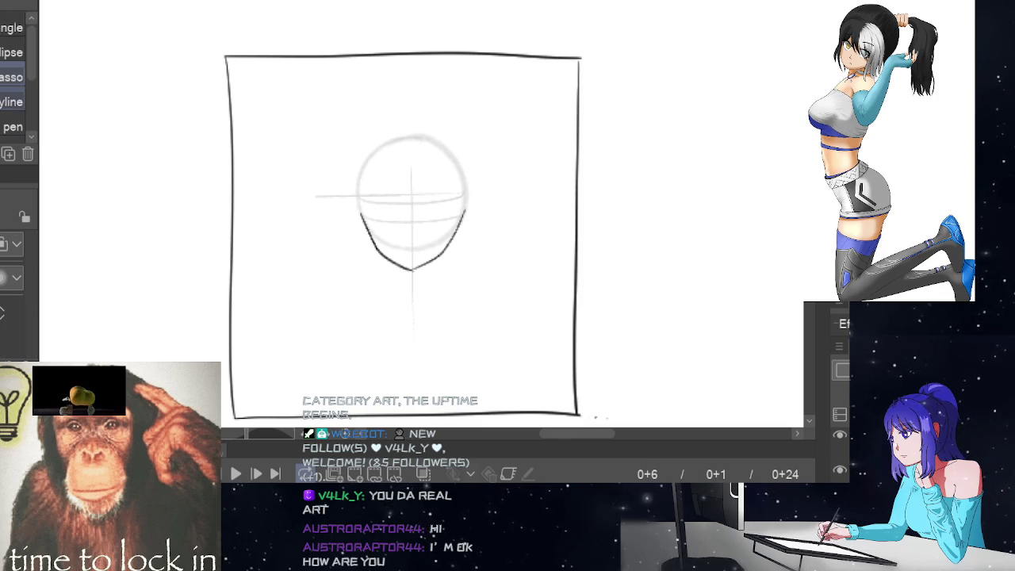
Step: Lasso the redrawn right jaw line, shift it slightly left and down, then deselect
{"action": "mouse_move", "coordinate": [471, 227]}
{"action": "left_mouse_down"}
{"action": "mouse_move", "coordinate": [430, 242]}
{"action": "mouse_move", "coordinate": [419, 257]}
{"action": "mouse_move", "coordinate": [428, 270]}
{"action": "left_mouse_up"}
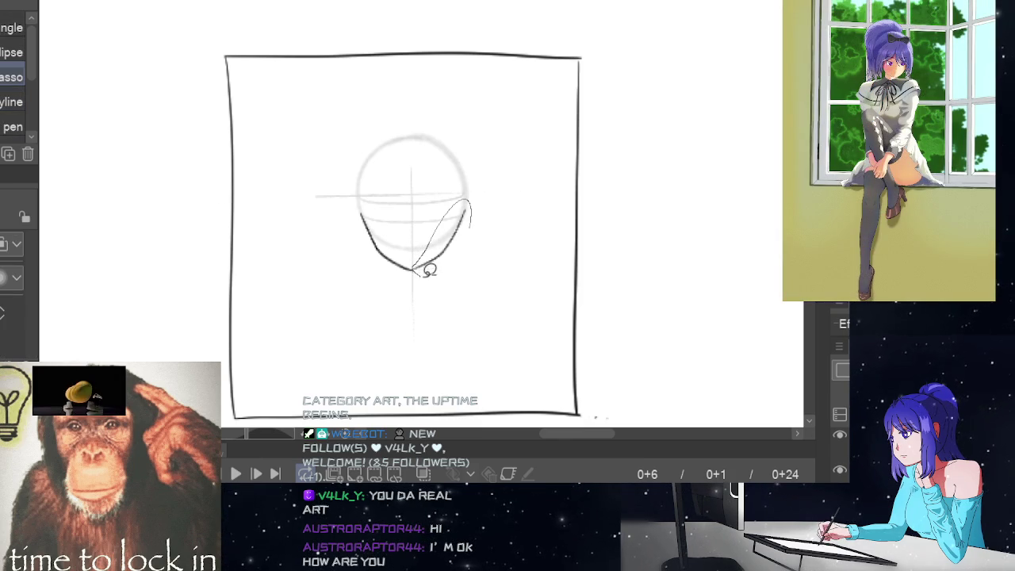
{"action": "left_click", "coordinate": [521, 313]}
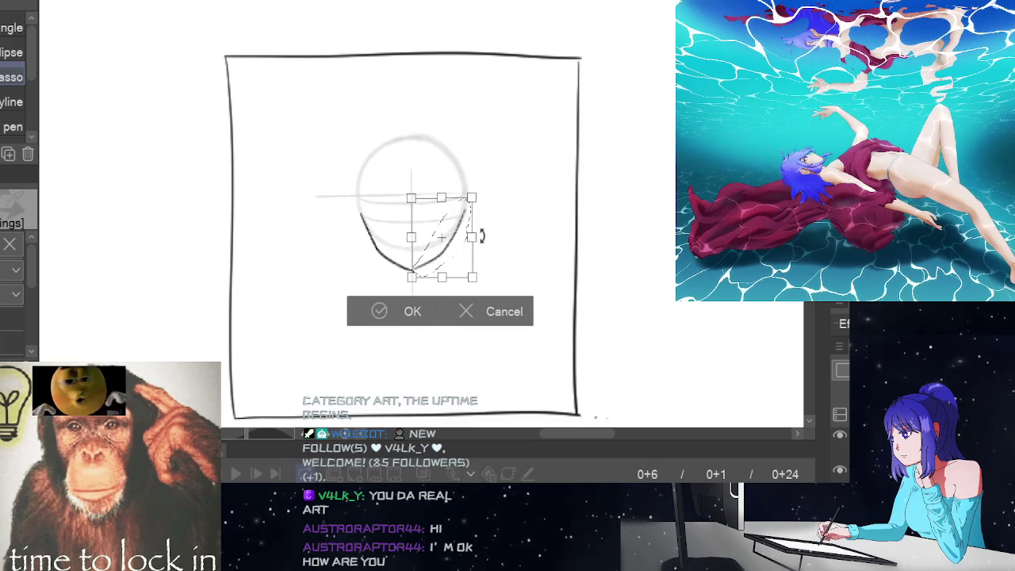
{"action": "left_click_drag", "start_coordinate": [462, 259], "coordinate": [460, 260]}
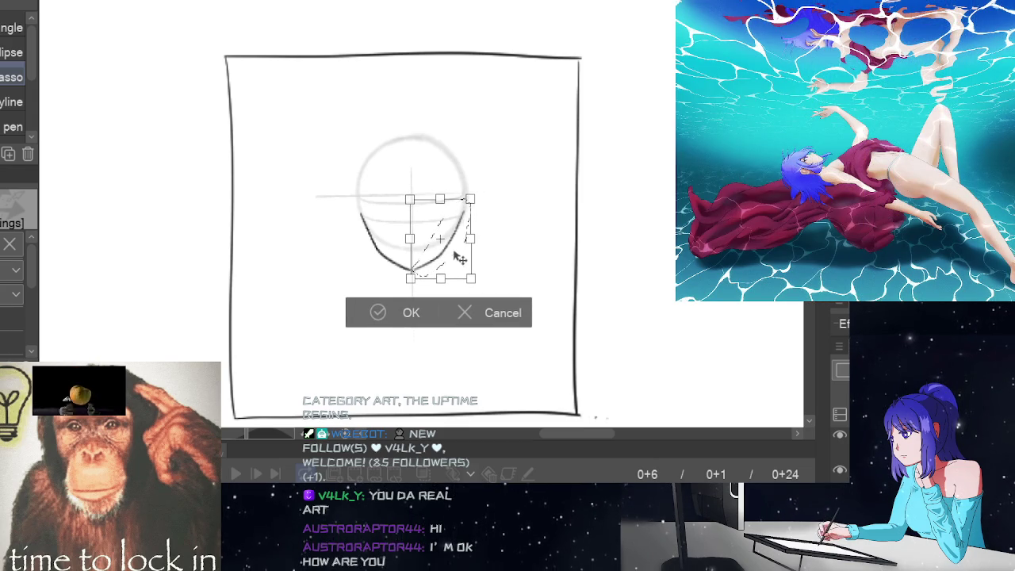
{"action": "left_click", "coordinate": [410, 311]}
{"action": "left_click", "coordinate": [269, 317]}
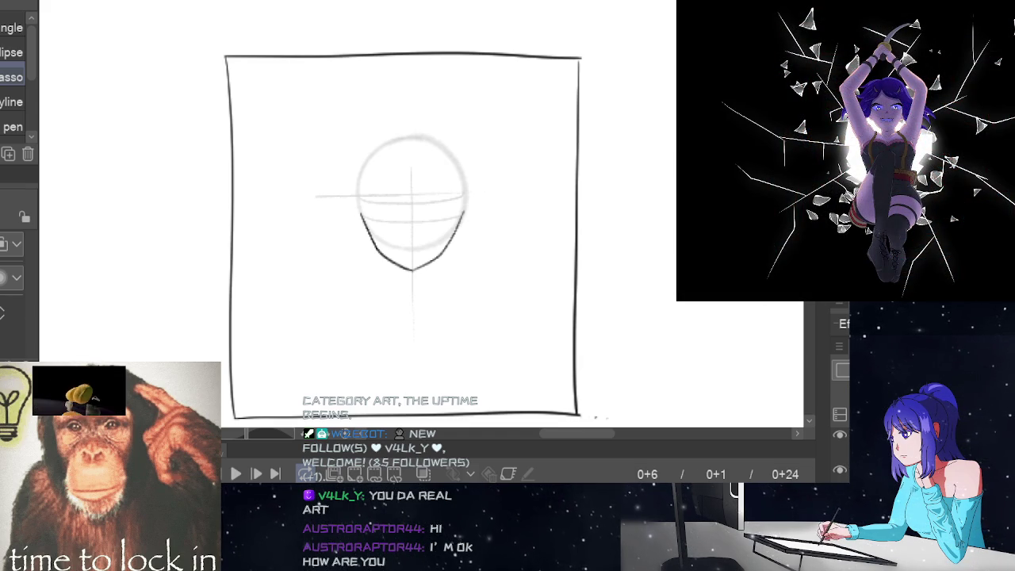
{"action": "scroll", "coordinate": [404, 230], "scroll_direction": "down", "scroll_amount": 2}
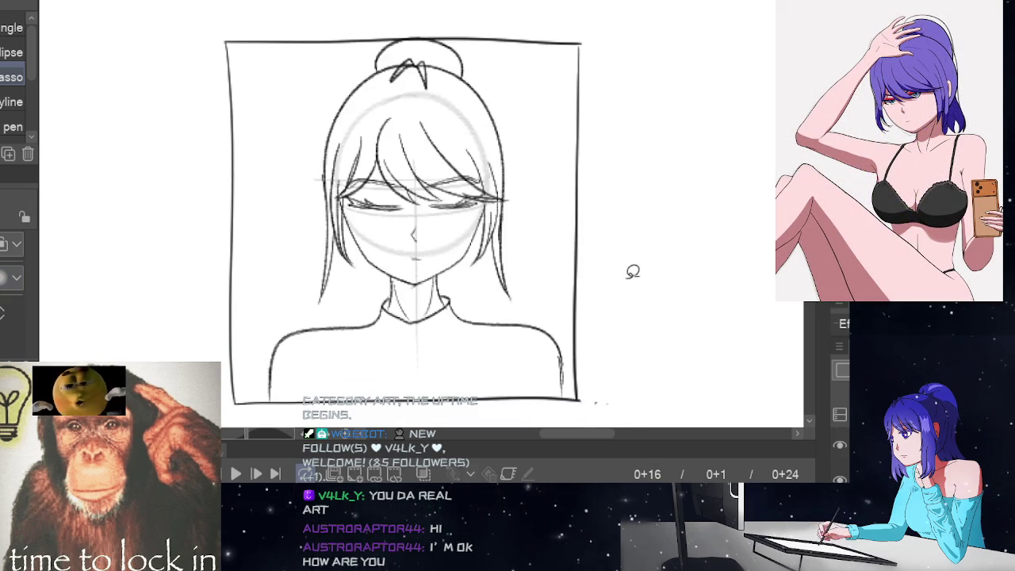
Step: Pencil the left and right closed-eye lines plus a small arc below the right brow
{"action": "key", "text": "b"}
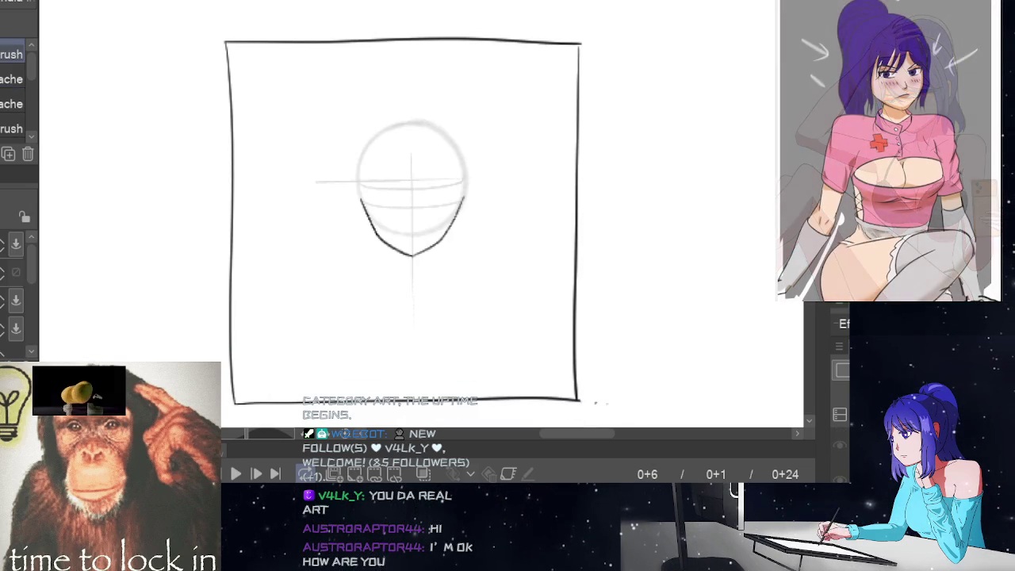
{"action": "key", "text": "p"}
{"action": "left_click_drag", "start_coordinate": [370, 184], "coordinate": [403, 187]}
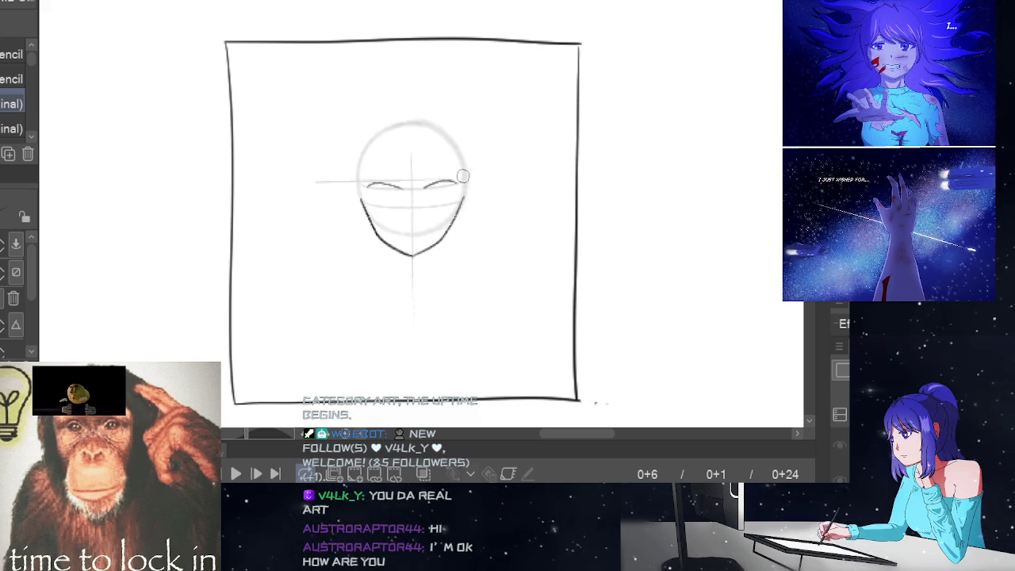
{"action": "left_click_drag", "start_coordinate": [370, 186], "coordinate": [406, 187]}
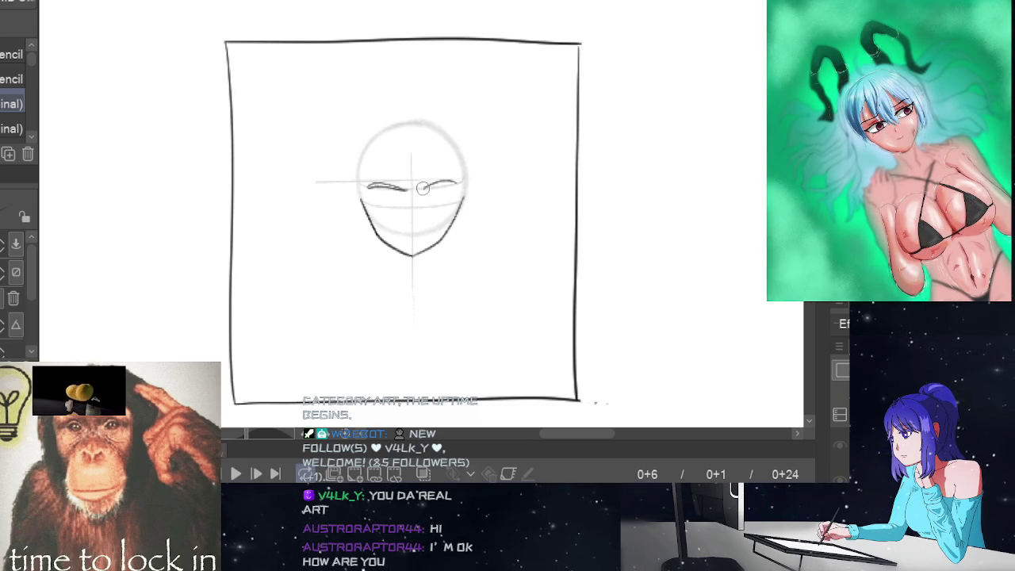
{"action": "left_click_drag", "start_coordinate": [425, 185], "coordinate": [450, 180]}
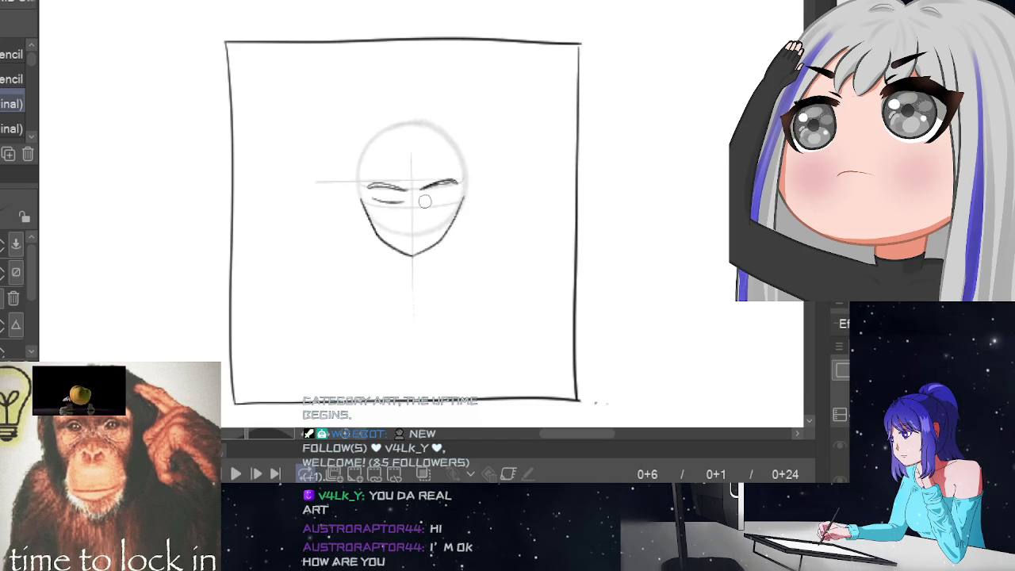
{"action": "left_click_drag", "start_coordinate": [432, 195], "coordinate": [444, 194]}
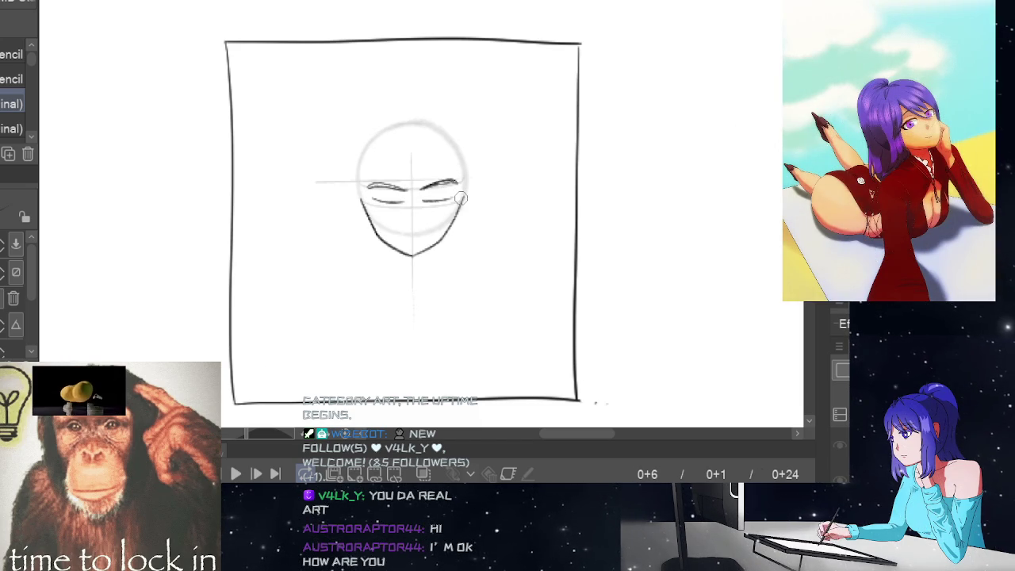
{"action": "left_click", "coordinate": [495, 210], "text": "ctrl"}
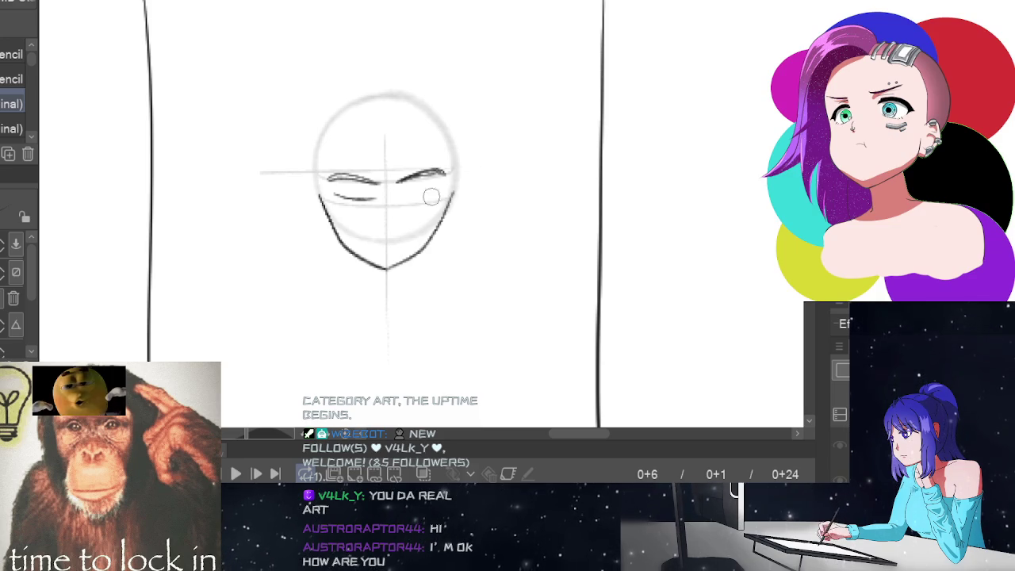
Step: Redraw the left and right eye lines and add a curved hair strand over the forehead
{"action": "left_click_drag", "start_coordinate": [398, 196], "coordinate": [446, 194]}
{"action": "key", "text": "ctrl+z"}
{"action": "key", "text": "ctrl+z"}
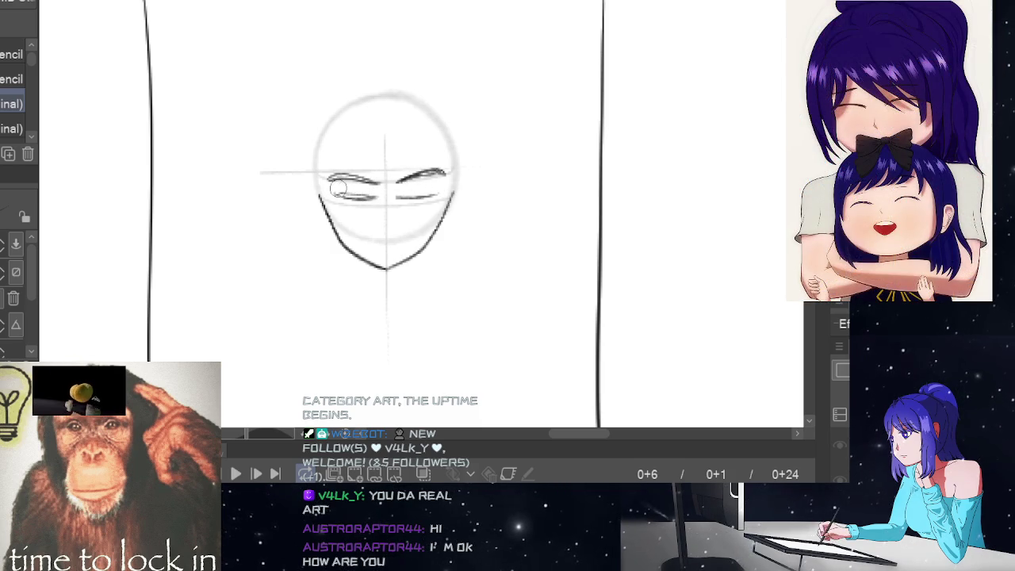
{"action": "left_click_drag", "start_coordinate": [337, 187], "coordinate": [351, 190]}
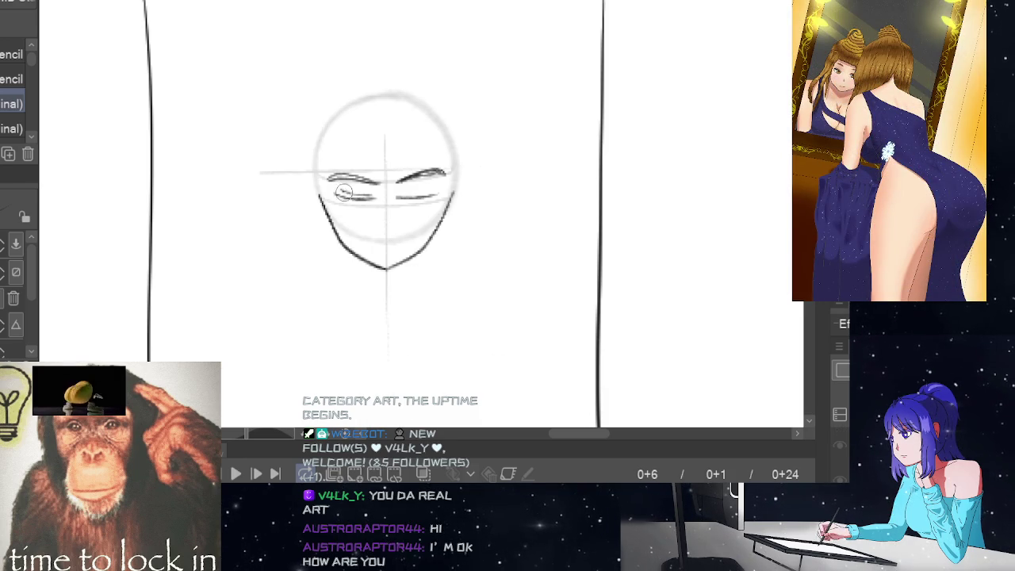
{"action": "left_click_drag", "start_coordinate": [325, 190], "coordinate": [348, 195]}
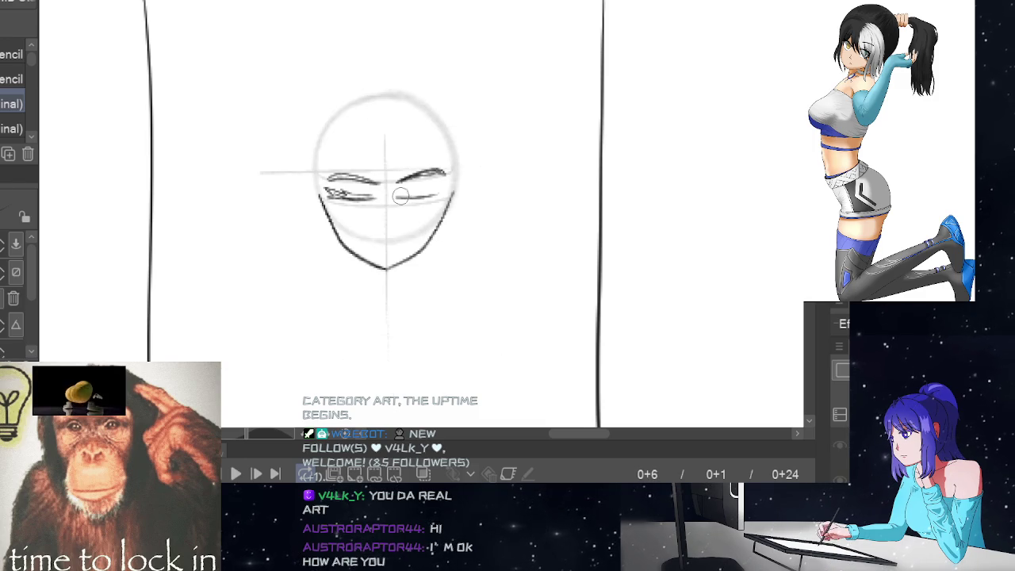
{"action": "left_click_drag", "start_coordinate": [398, 196], "coordinate": [437, 187]}
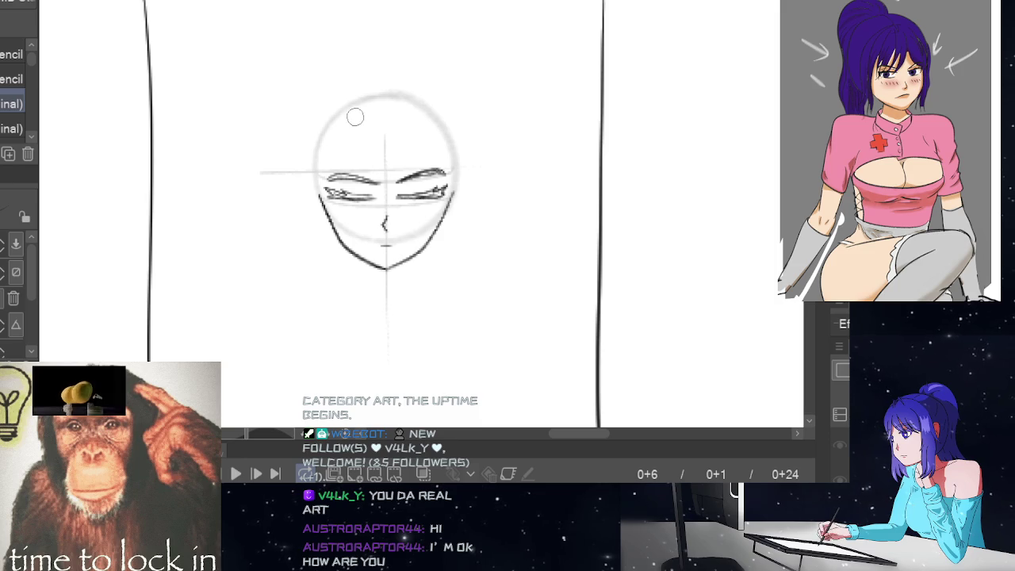
{"action": "left_click_drag", "start_coordinate": [361, 120], "coordinate": [367, 186]}
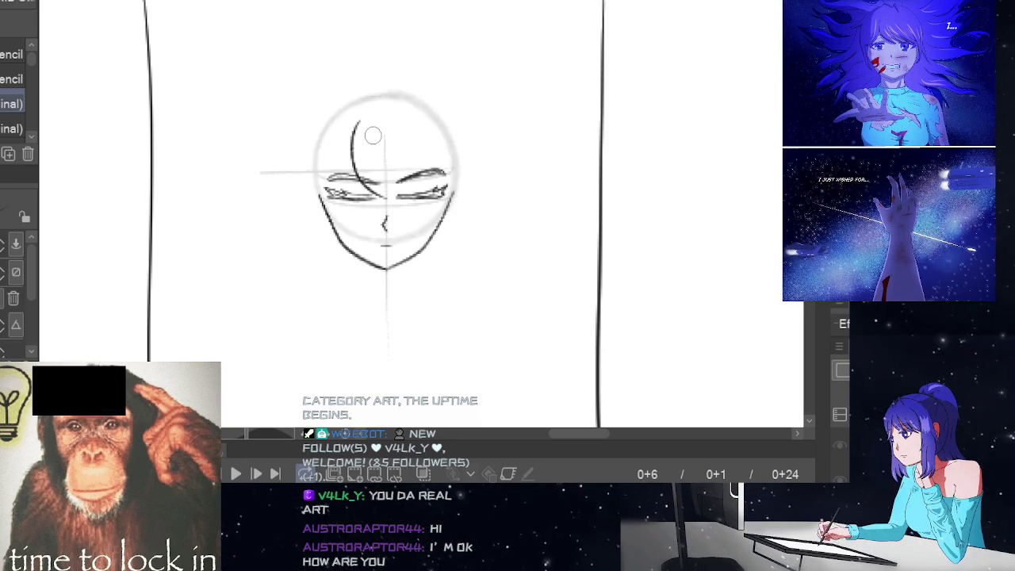
Step: Draw several bang strands across the forehead, removing stray strokes
{"action": "key", "text": "ctrl+z"}
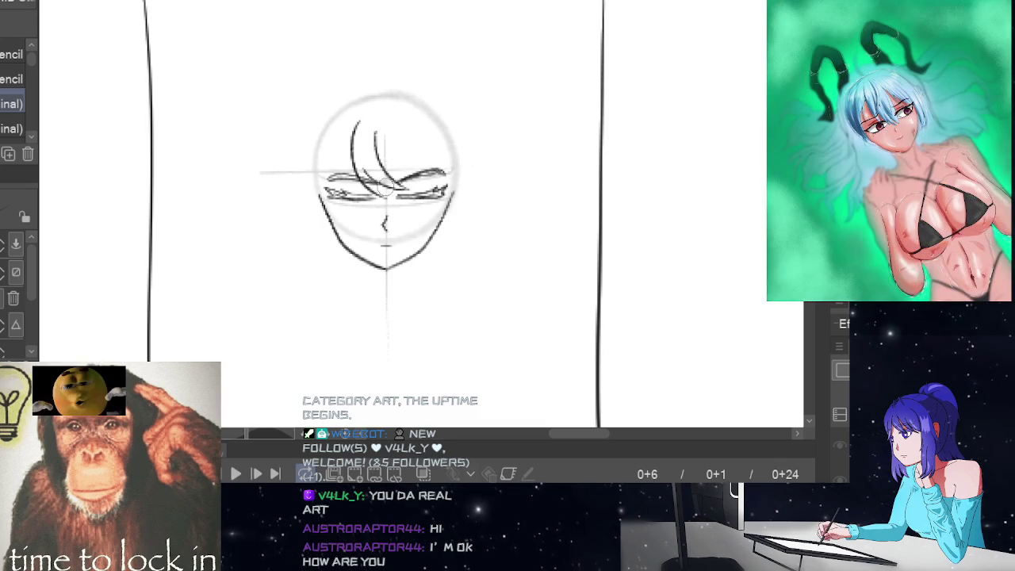
{"action": "left_click_drag", "start_coordinate": [361, 147], "coordinate": [389, 190]}
{"action": "key", "text": "ctrl+z"}
{"action": "mouse_move", "coordinate": [355, 150]}
{"action": "left_mouse_down"}
{"action": "mouse_move", "coordinate": [385, 191]}
{"action": "mouse_move", "coordinate": [421, 194]}
{"action": "left_mouse_up"}
{"action": "left_click_drag", "start_coordinate": [358, 155], "coordinate": [387, 190]}
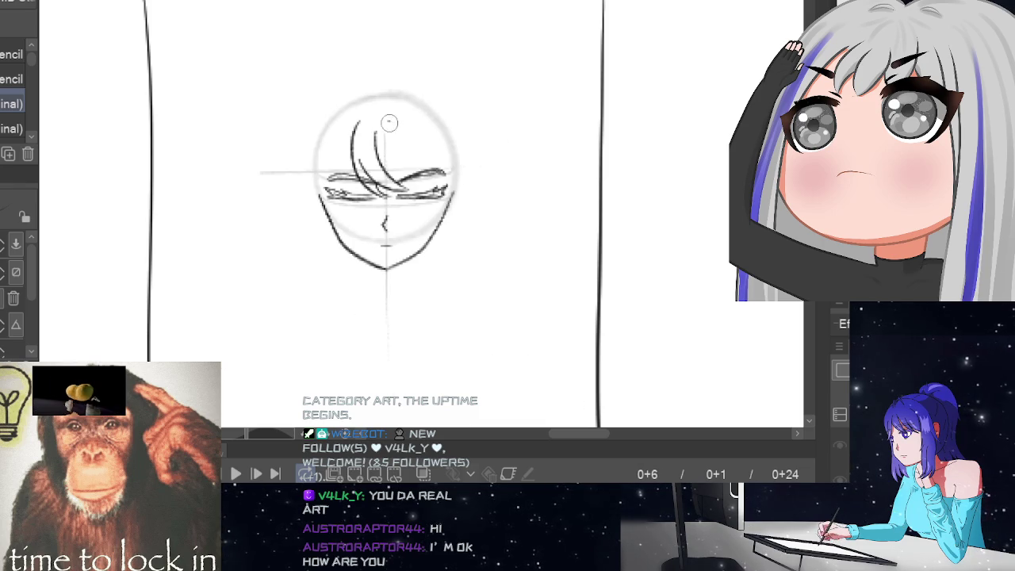
{"action": "left_click_drag", "start_coordinate": [389, 121], "coordinate": [465, 179]}
{"action": "key", "text": "space"}
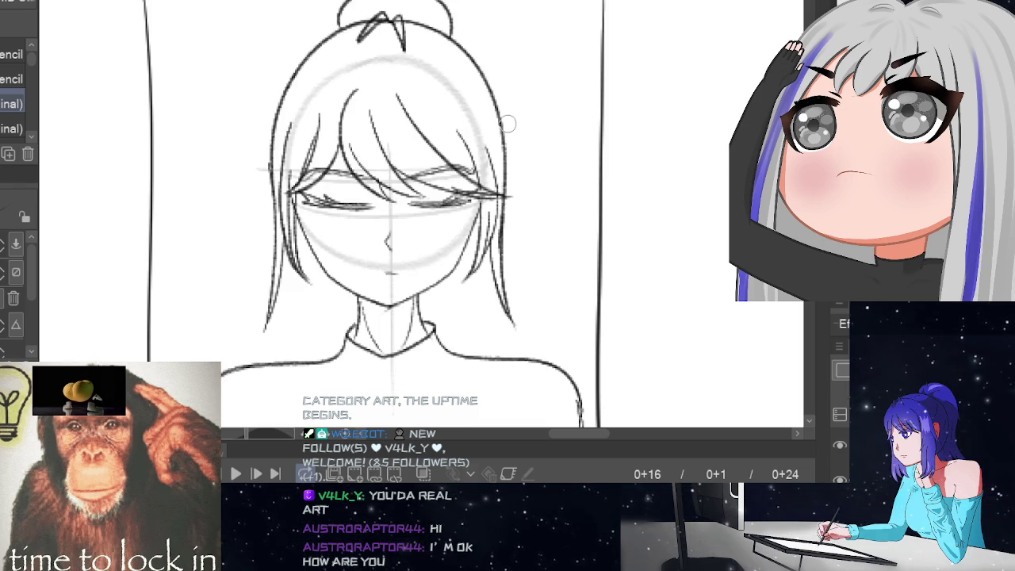
{"action": "key", "text": "space"}
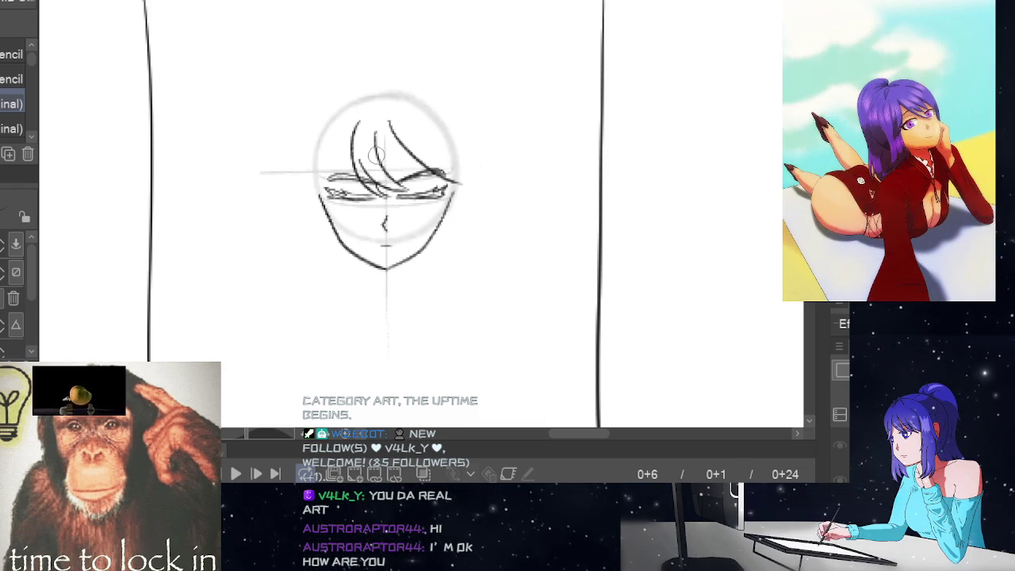
{"action": "left_click_drag", "start_coordinate": [414, 168], "coordinate": [471, 187]}
{"action": "left_click_drag", "start_coordinate": [431, 144], "coordinate": [452, 186]}
{"action": "key", "text": "ctrl+z"}
Step: Add the right cheek stroke and right side of the hair, comparing against frame 0+16
{"action": "key", "text": "Right"}
{"action": "key", "text": "Left"}
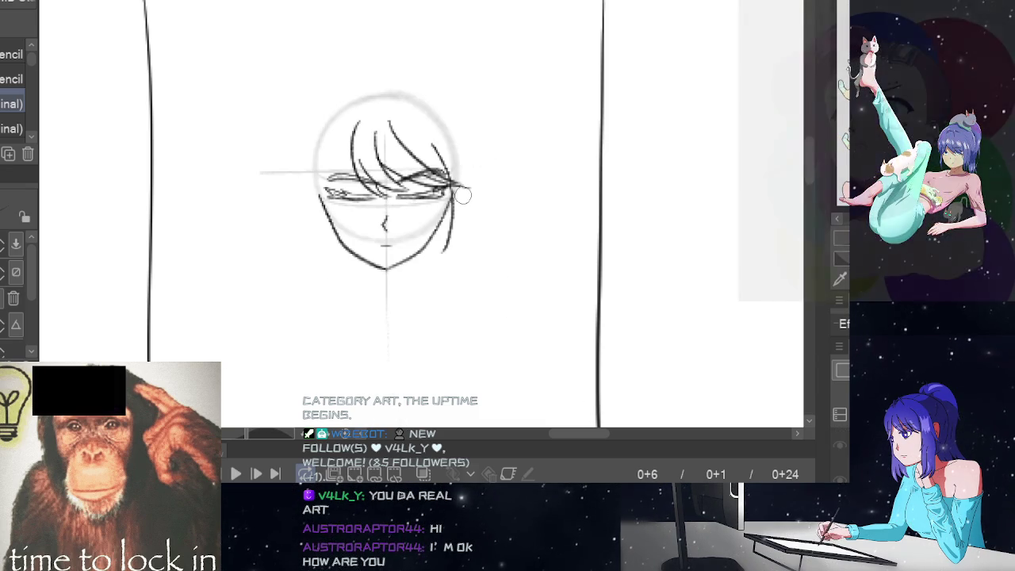
{"action": "key", "text": "Right"}
{"action": "key", "text": "Left"}
{"action": "left_click_drag", "start_coordinate": [462, 191], "coordinate": [457, 228]}
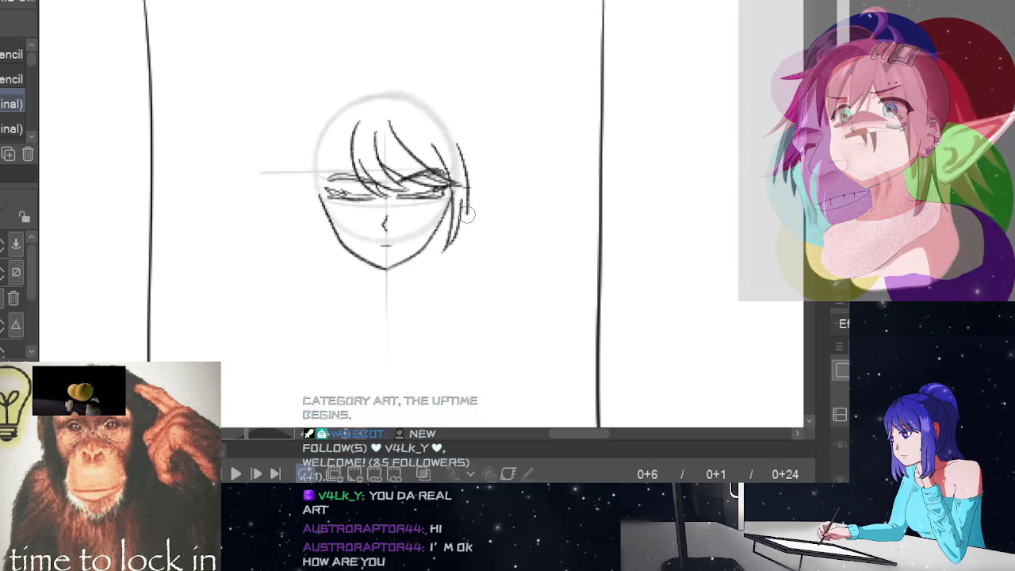
{"action": "left_click_drag", "start_coordinate": [460, 153], "coordinate": [466, 212]}
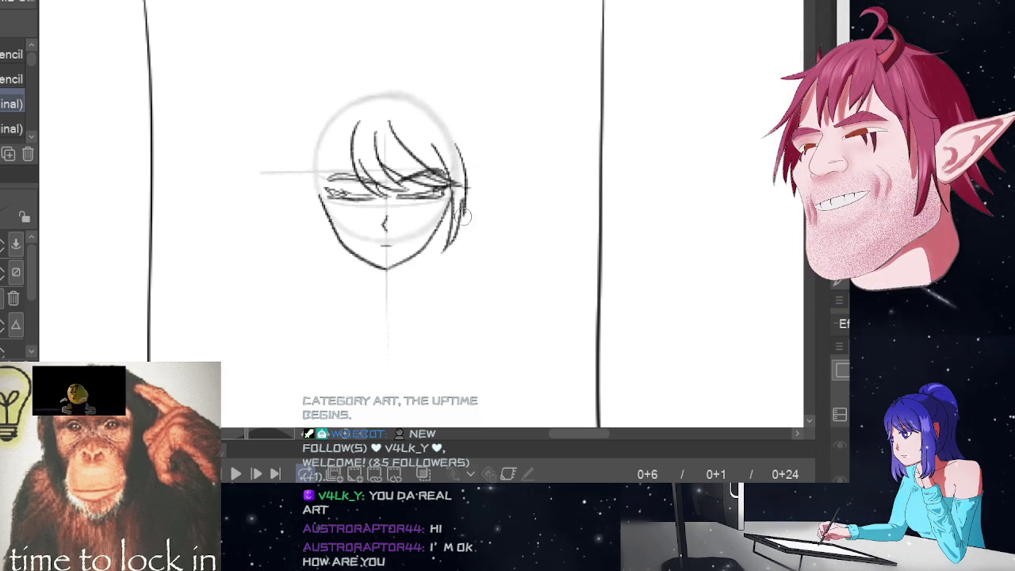
{"action": "key", "text": "space"}
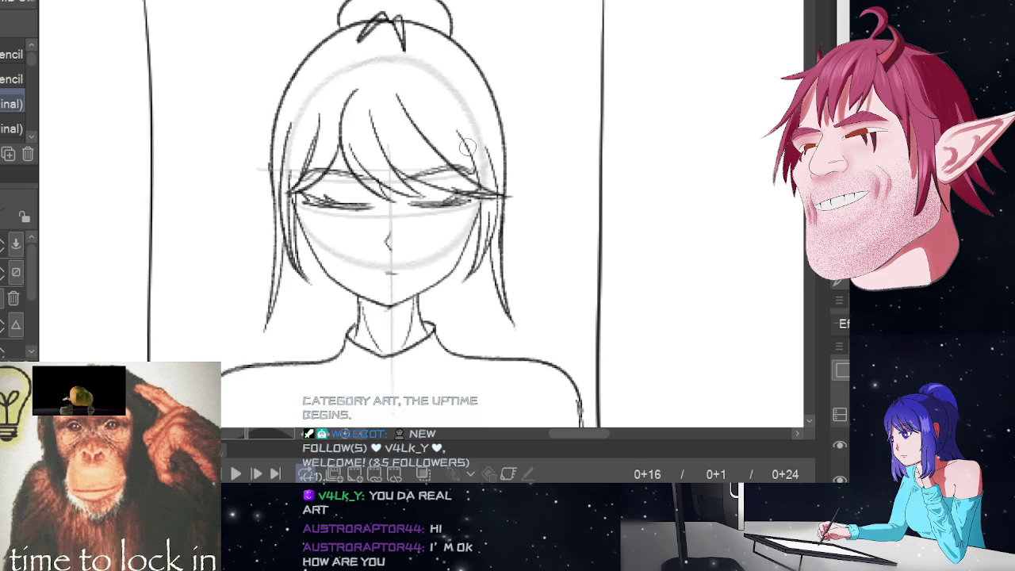
{"action": "key", "text": "space"}
Step: Draw the hair outline arc over the top and down the left side of the head
{"action": "mouse_move", "coordinate": [389, 69]}
{"action": "left_mouse_down"}
{"action": "mouse_move", "coordinate": [340, 78]}
{"action": "mouse_move", "coordinate": [293, 212]}
{"action": "left_mouse_up"}
{"action": "key", "text": "ctrl+z"}
{"action": "mouse_move", "coordinate": [381, 66]}
{"action": "left_mouse_down"}
{"action": "mouse_move", "coordinate": [306, 150]}
{"action": "mouse_move", "coordinate": [301, 214]}
{"action": "left_mouse_up"}
{"action": "key", "text": "ctrl+z"}
{"action": "mouse_move", "coordinate": [390, 66]}
{"action": "left_mouse_down"}
{"action": "mouse_move", "coordinate": [333, 84]}
{"action": "mouse_move", "coordinate": [301, 214]}
{"action": "left_mouse_up"}
{"action": "key", "text": "ctrl+z"}
{"action": "left_click_drag", "start_coordinate": [384, 66], "coordinate": [305, 226]}
{"action": "key", "text": "ctrl+z"}
{"action": "mouse_move", "coordinate": [383, 61]}
{"action": "left_mouse_down"}
{"action": "mouse_move", "coordinate": [298, 150]}
{"action": "mouse_move", "coordinate": [304, 215]}
{"action": "left_mouse_up"}
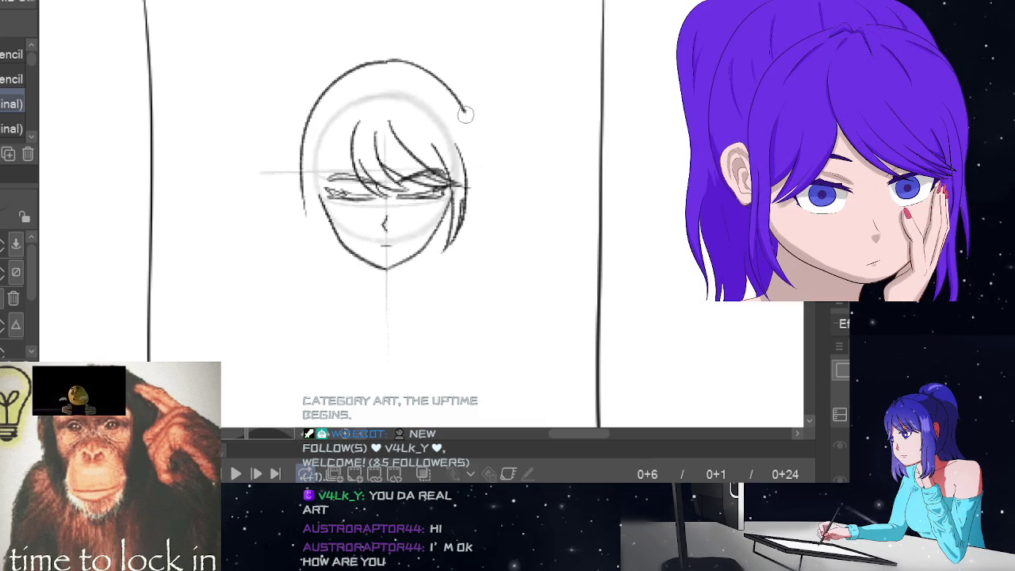
Step: Try several right-side hair outline strokes, undoing each one
{"action": "left_click_drag", "start_coordinate": [460, 105], "coordinate": [471, 226]}
{"action": "key", "text": "ctrl+z"}
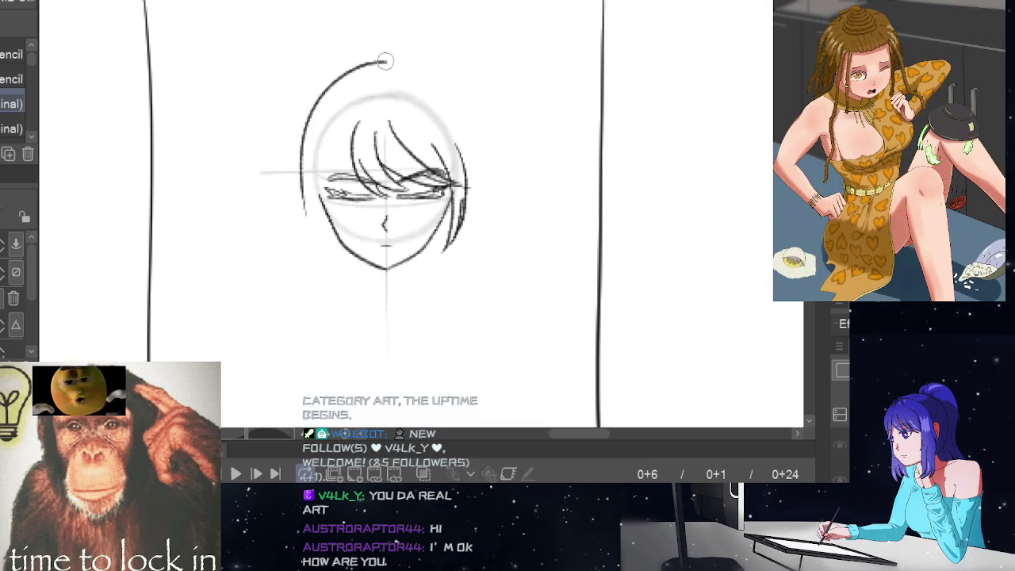
{"action": "left_click_drag", "start_coordinate": [386, 61], "coordinate": [482, 222]}
{"action": "key", "text": "ctrl+z"}
{"action": "mouse_move", "coordinate": [397, 62]}
{"action": "left_mouse_down"}
{"action": "mouse_move", "coordinate": [474, 156]}
{"action": "mouse_move", "coordinate": [471, 229]}
{"action": "left_mouse_up"}
{"action": "key", "text": "ctrl+z"}
{"action": "mouse_move", "coordinate": [408, 62]}
{"action": "left_mouse_down"}
{"action": "mouse_move", "coordinate": [468, 143]}
{"action": "mouse_move", "coordinate": [474, 238]}
{"action": "left_mouse_up"}
{"action": "key", "text": "ctrl+z"}
{"action": "mouse_move", "coordinate": [391, 62]}
{"action": "left_mouse_down"}
{"action": "mouse_move", "coordinate": [468, 135]}
{"action": "mouse_move", "coordinate": [473, 238]}
{"action": "left_mouse_up"}
{"action": "key", "text": "ctrl+z"}
Step: Draw the right hair outline around the head and down toward the shoulder
{"action": "mouse_move", "coordinate": [382, 62]}
{"action": "left_mouse_down"}
{"action": "mouse_move", "coordinate": [442, 84]}
{"action": "mouse_move", "coordinate": [473, 207]}
{"action": "left_mouse_up"}
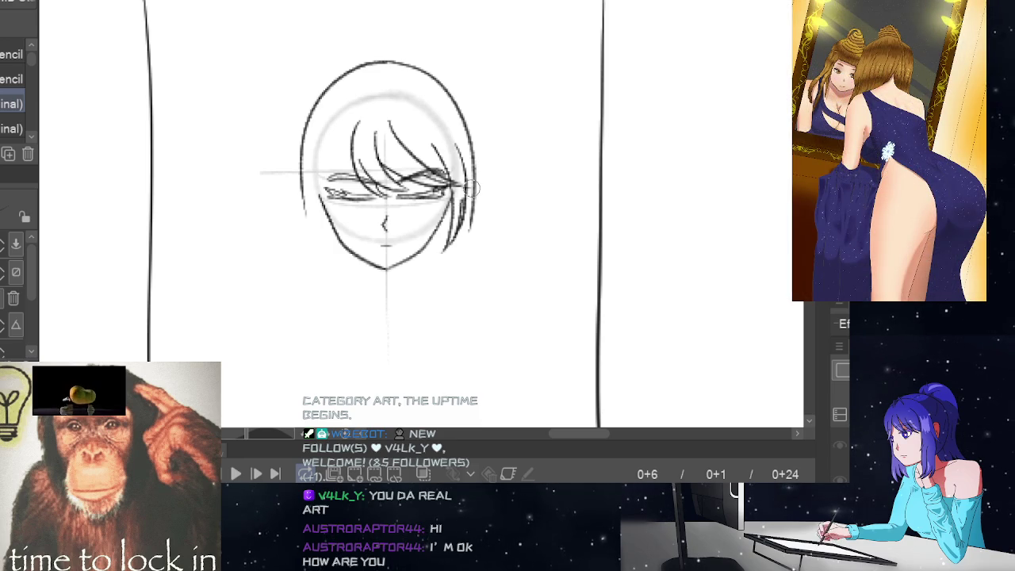
{"action": "left_click_drag", "start_coordinate": [469, 188], "coordinate": [481, 273]}
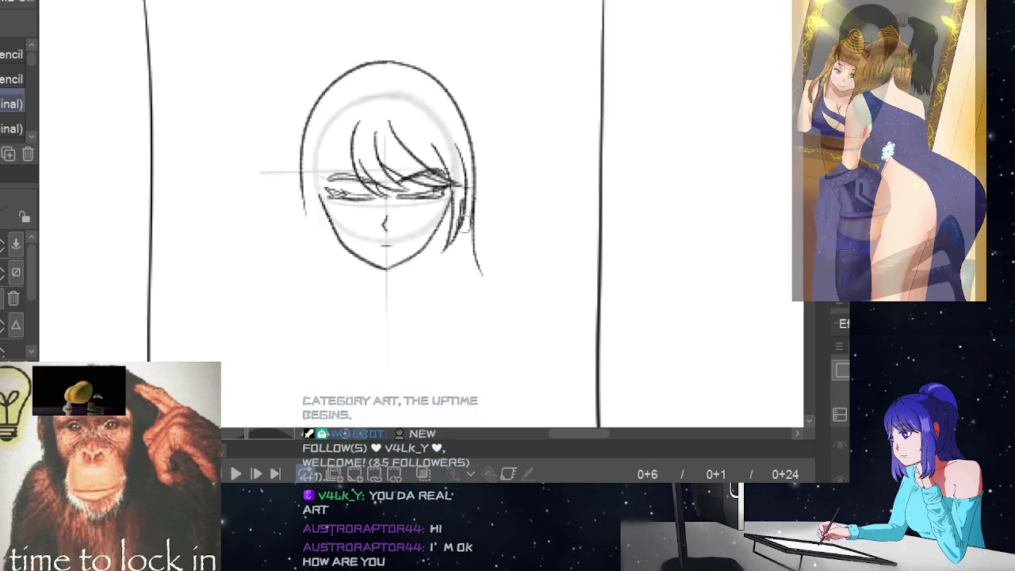
{"action": "left_click_drag", "start_coordinate": [469, 195], "coordinate": [485, 305]}
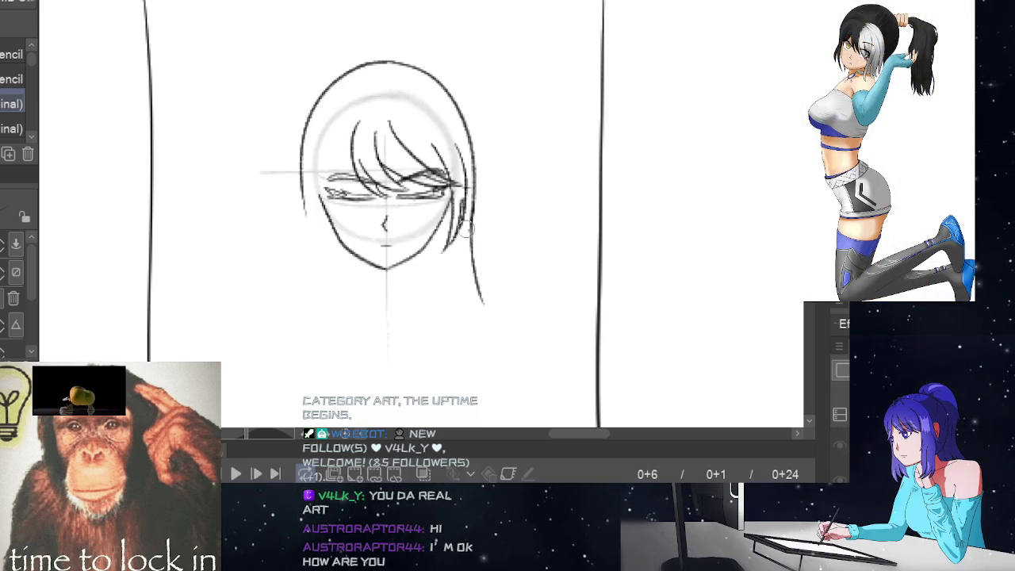
{"action": "left_click_drag", "start_coordinate": [466, 208], "coordinate": [491, 307]}
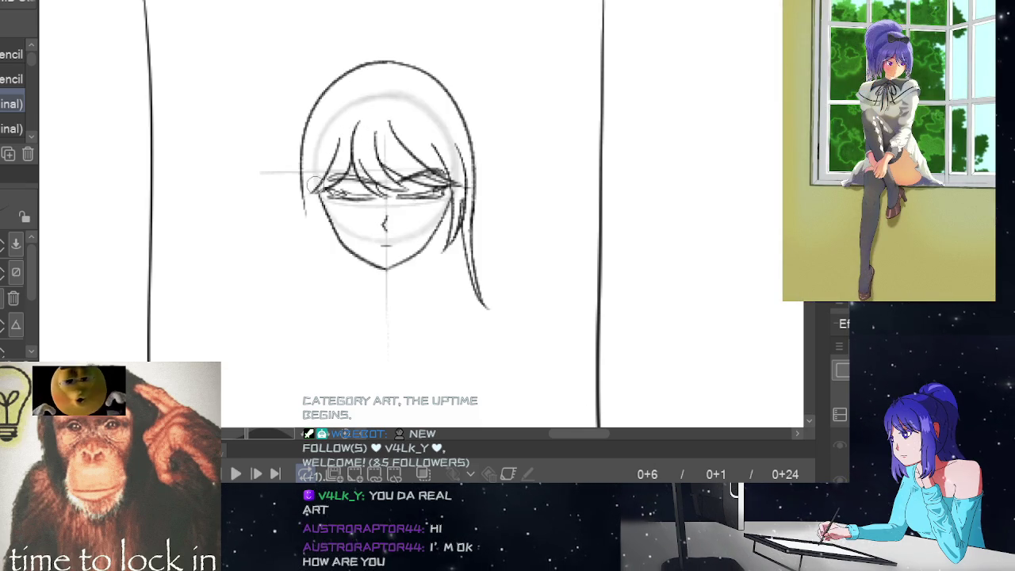
Step: Redraw the left face contour and compare the sketch with frame 0+16
{"action": "mouse_move", "coordinate": [333, 146]}
{"action": "left_mouse_down"}
{"action": "mouse_move", "coordinate": [317, 193]}
{"action": "mouse_move", "coordinate": [327, 267]}
{"action": "left_mouse_up"}
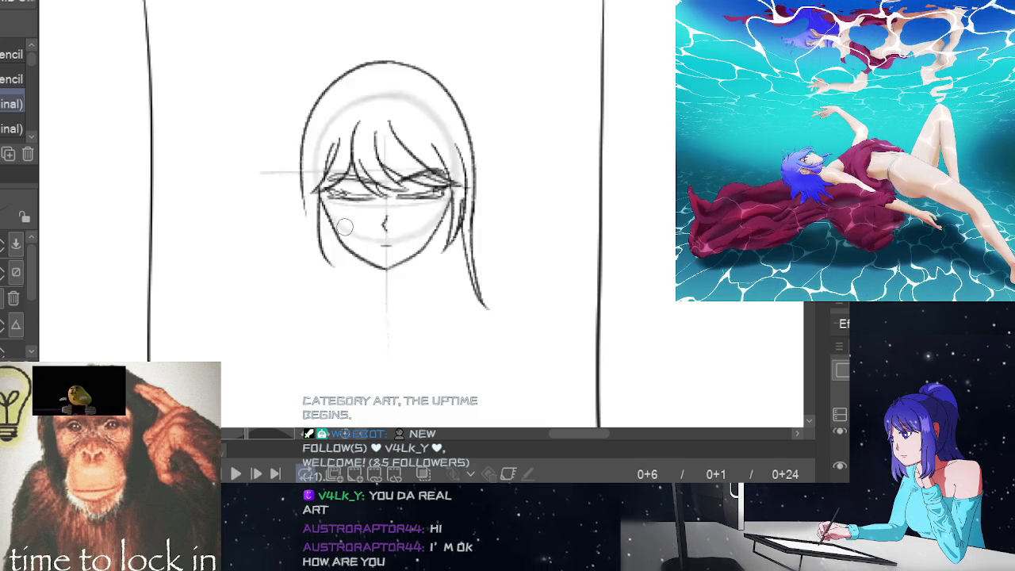
{"action": "key", "text": "ctrl+z"}
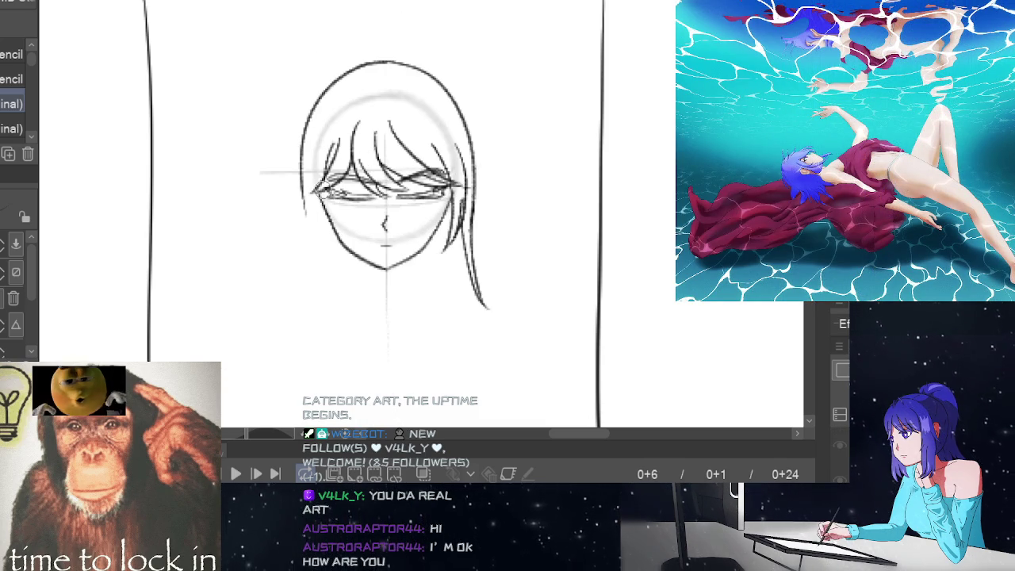
{"action": "left_click_drag", "start_coordinate": [318, 211], "coordinate": [327, 248]}
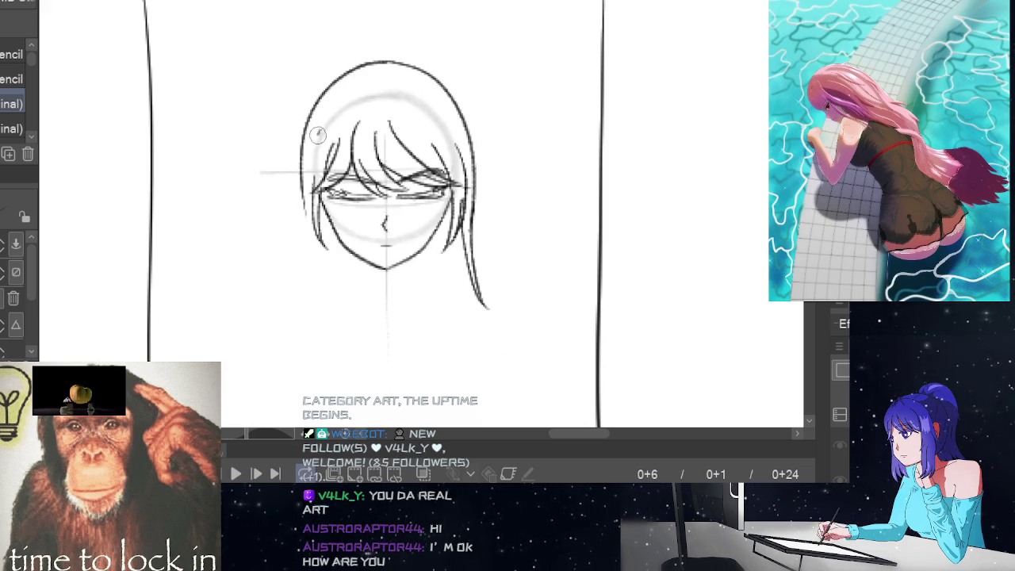
{"action": "key", "text": "Right"}
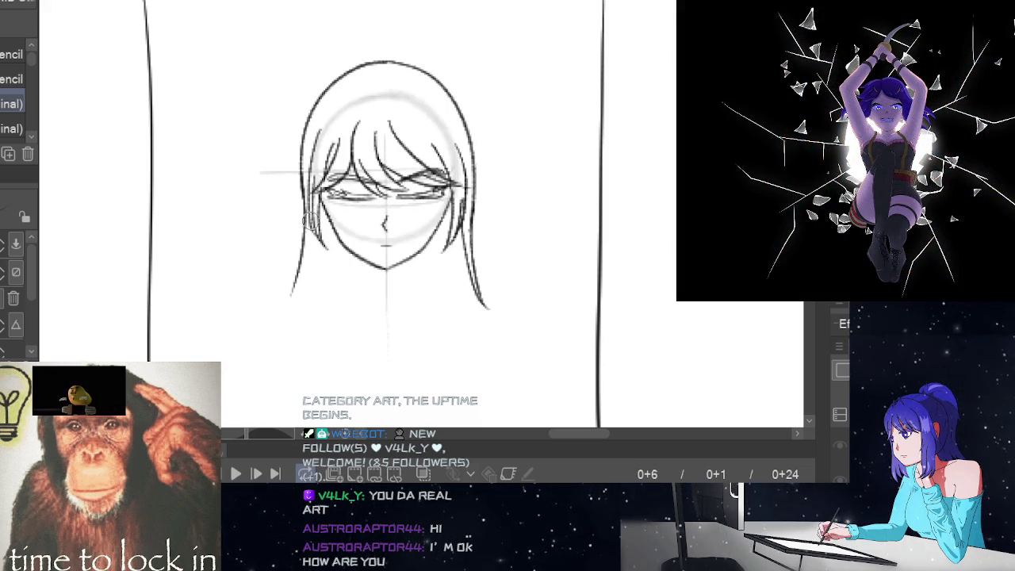
{"action": "key", "text": "Right"}
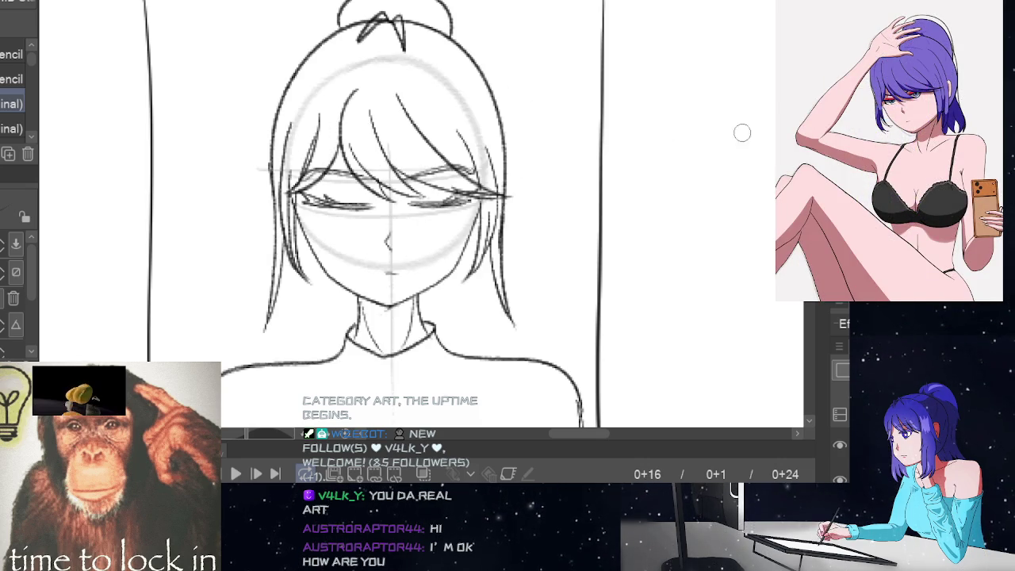
Step: Pencil a round hair bun with a small tie on top of the head, checking it against frame 0+16
{"action": "scroll", "coordinate": [562, 187], "scroll_direction": "up", "scroll_amount": 5}
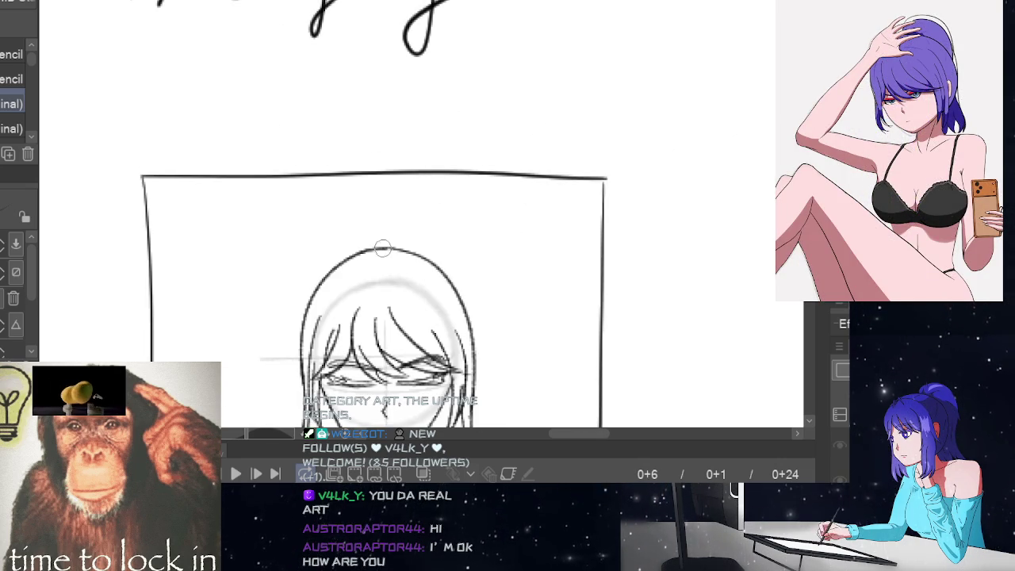
{"action": "mouse_move", "coordinate": [387, 252]}
{"action": "left_mouse_down"}
{"action": "mouse_move", "coordinate": [369, 255]}
{"action": "mouse_move", "coordinate": [392, 267]}
{"action": "mouse_move", "coordinate": [353, 237]}
{"action": "mouse_move", "coordinate": [414, 235]}
{"action": "left_mouse_up"}
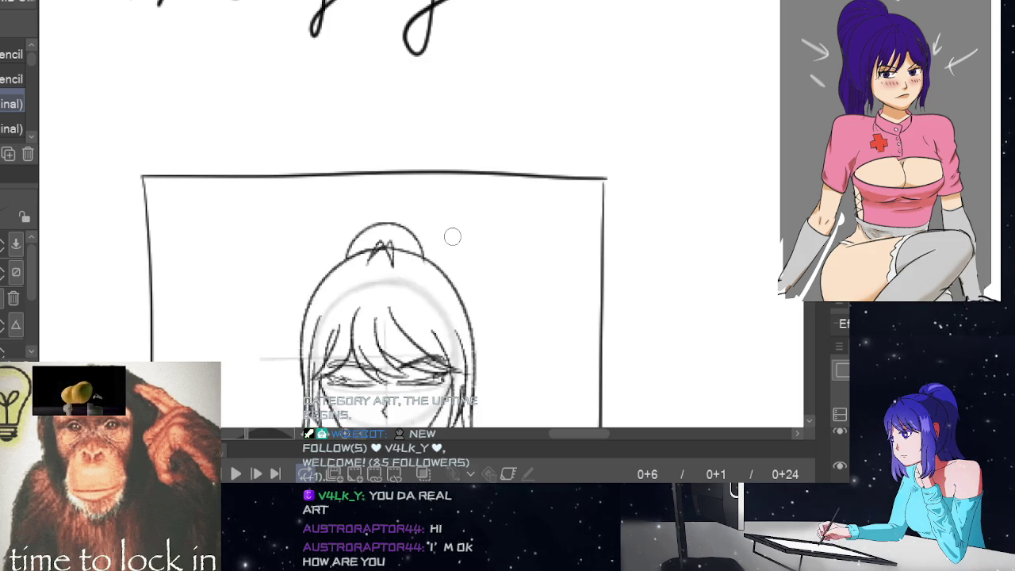
{"action": "key", "text": "Right"}
{"action": "scroll", "coordinate": [561, 247], "scroll_direction": "down", "scroll_amount": 5}
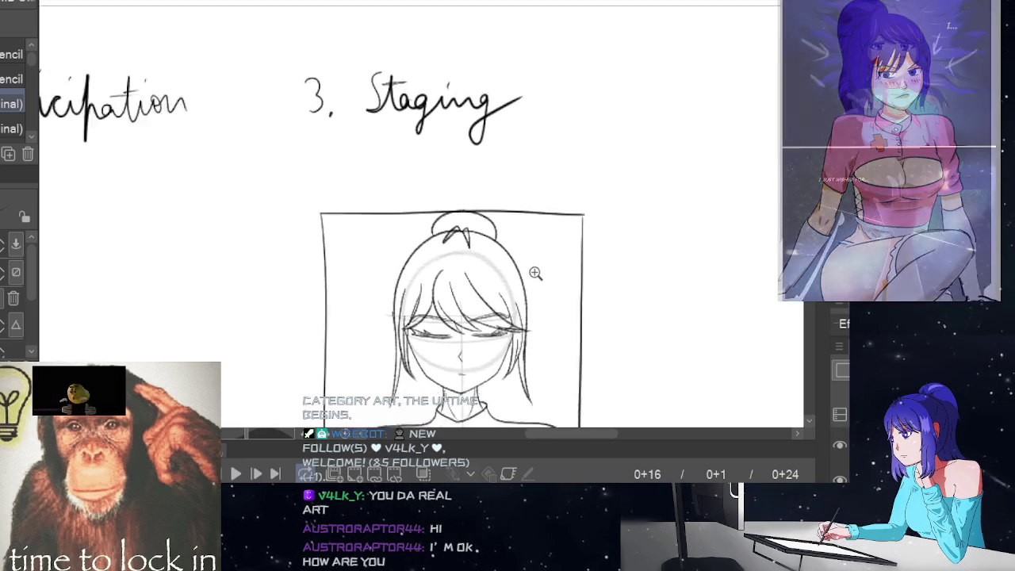
{"action": "key", "text": "Right"}
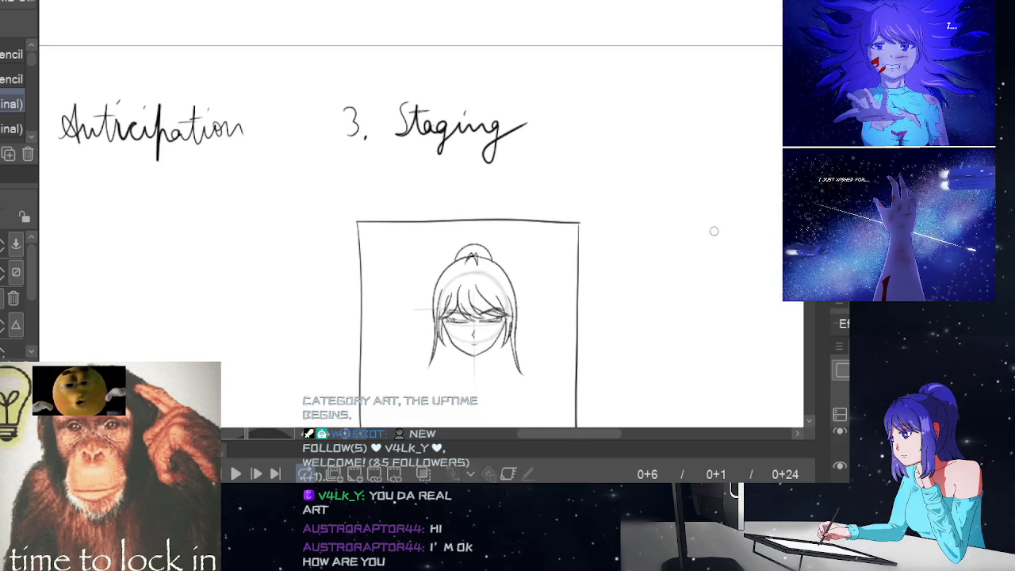
{"action": "scroll", "coordinate": [637, 213], "scroll_direction": "down", "scroll_amount": 3}
{"action": "scroll", "coordinate": [568, 266], "scroll_direction": "up", "scroll_amount": 3}
{"action": "scroll", "coordinate": [567, 266], "scroll_direction": "up", "scroll_amount": 2}
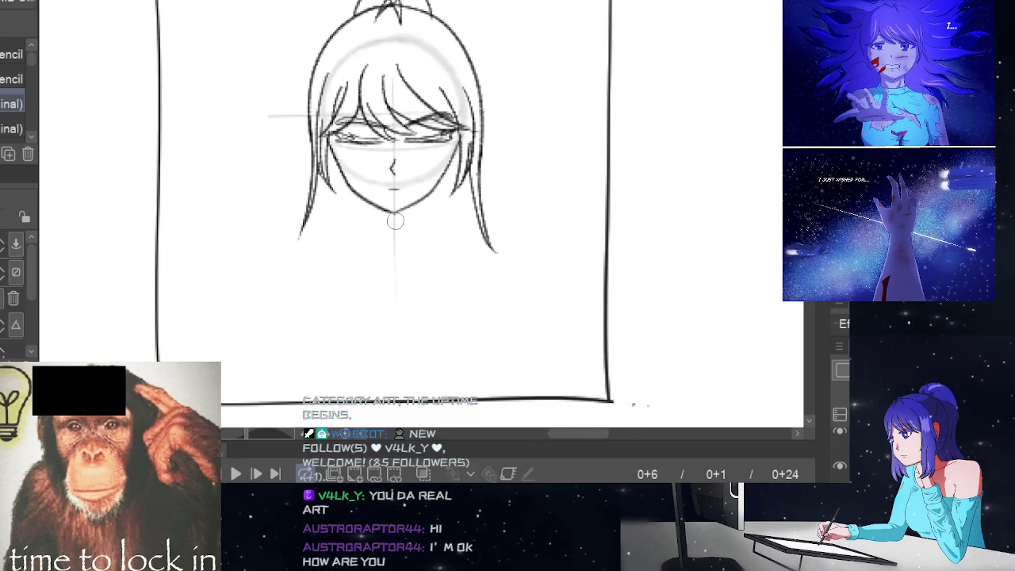
Step: Draw a short neck, a collar curve and left and right shoulder lines below the head
{"action": "left_click_drag", "start_coordinate": [414, 210], "coordinate": [420, 233]}
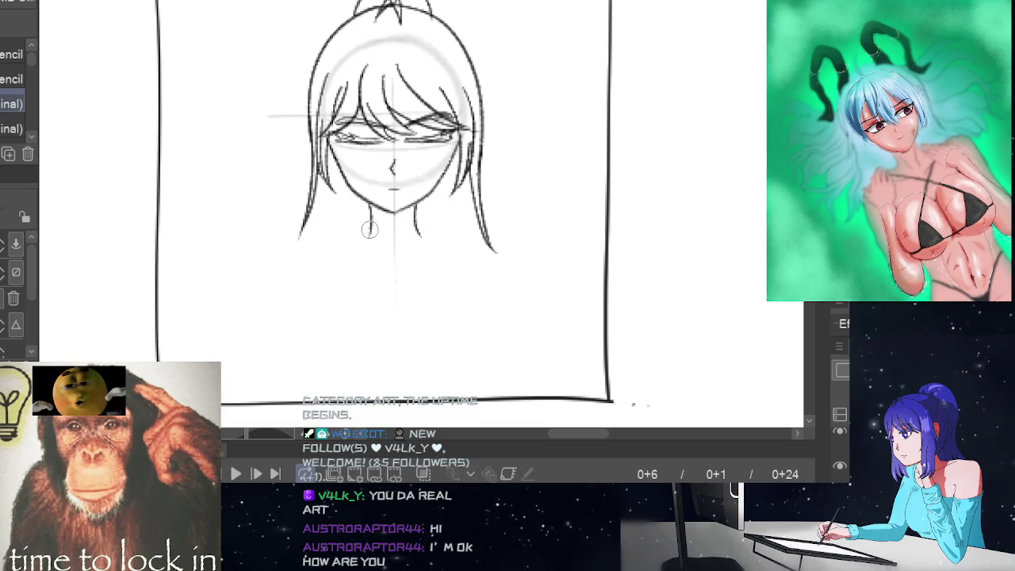
{"action": "left_click_drag", "start_coordinate": [366, 232], "coordinate": [393, 251]}
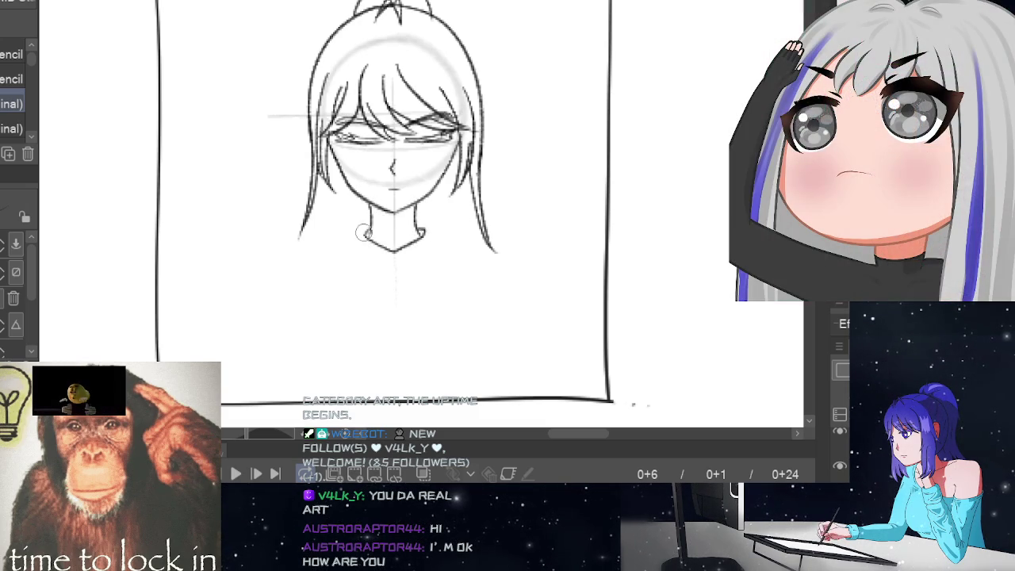
{"action": "mouse_move", "coordinate": [358, 254]}
{"action": "left_mouse_down"}
{"action": "mouse_move", "coordinate": [301, 256]}
{"action": "mouse_move", "coordinate": [235, 294]}
{"action": "left_mouse_up"}
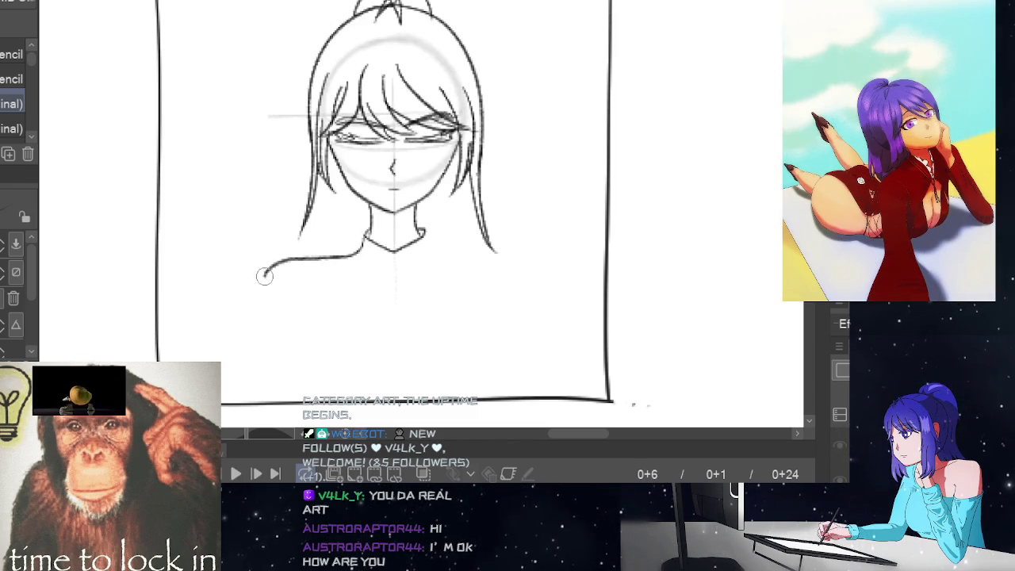
{"action": "mouse_move", "coordinate": [454, 250]}
{"action": "left_mouse_down"}
{"action": "mouse_move", "coordinate": [507, 258]}
{"action": "mouse_move", "coordinate": [518, 277]}
{"action": "left_mouse_up"}
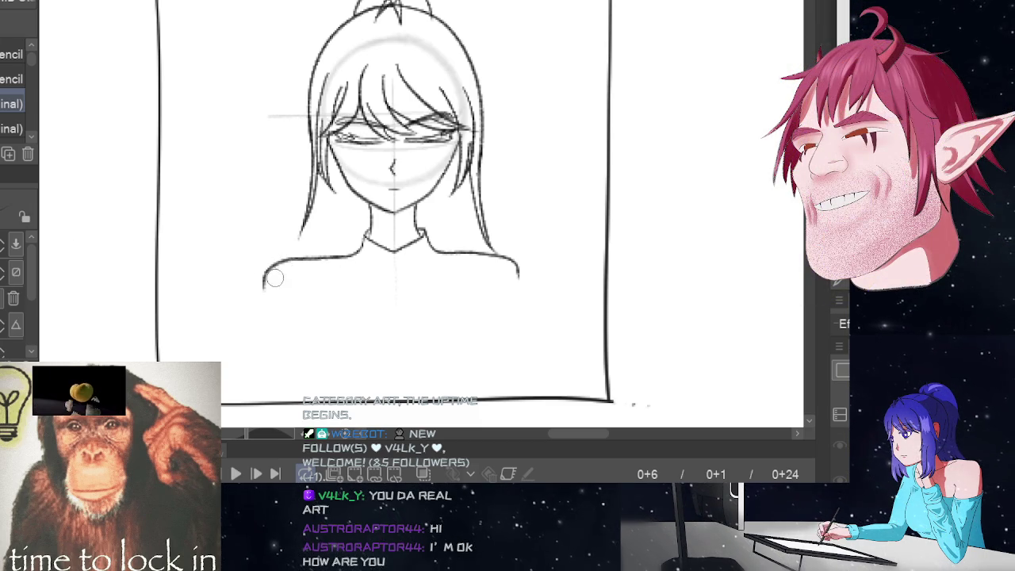
{"action": "key", "text": "e"}
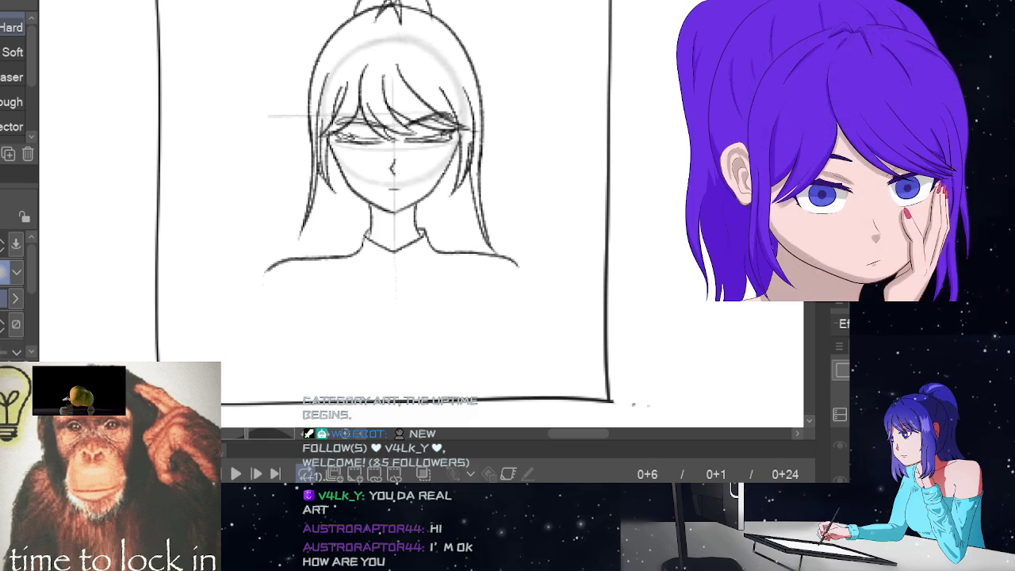
Step: Extend the left shoulder line down into the left side of the torso, comparing with the full-body frame
{"action": "key", "text": "p"}
{"action": "left_click_drag", "start_coordinate": [265, 266], "coordinate": [229, 350]}
{"action": "key", "text": "Home"}
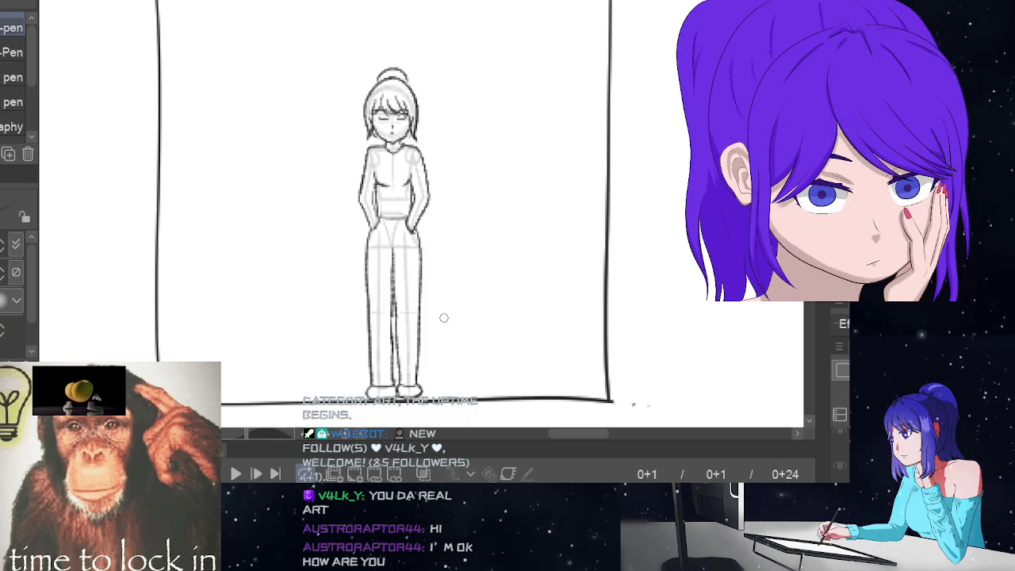
{"action": "key", "text": "End"}
{"action": "key", "text": "ctrl+z"}
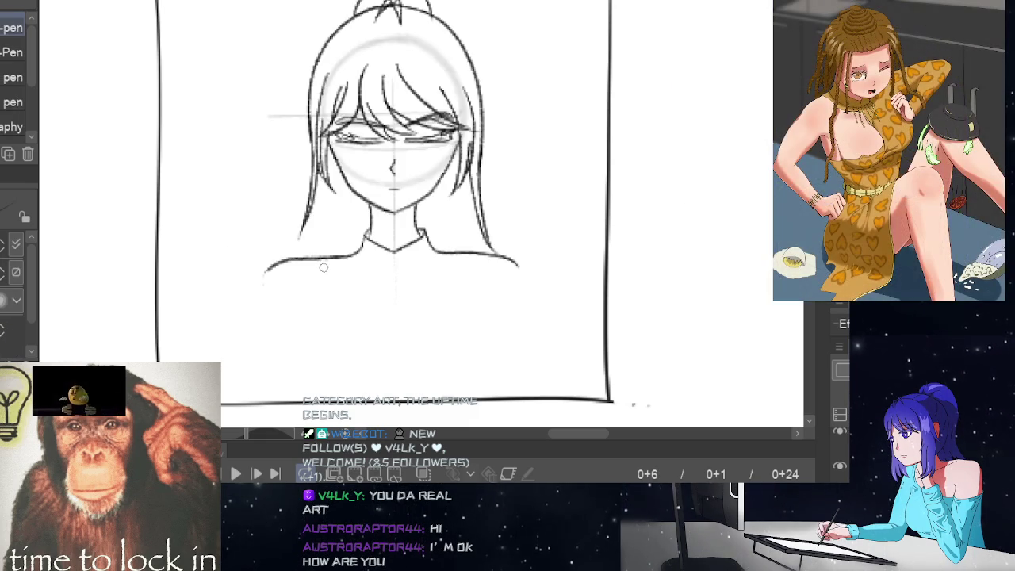
{"action": "left_click_drag", "start_coordinate": [270, 265], "coordinate": [228, 384]}
{"action": "key", "text": "ctrl+z"}
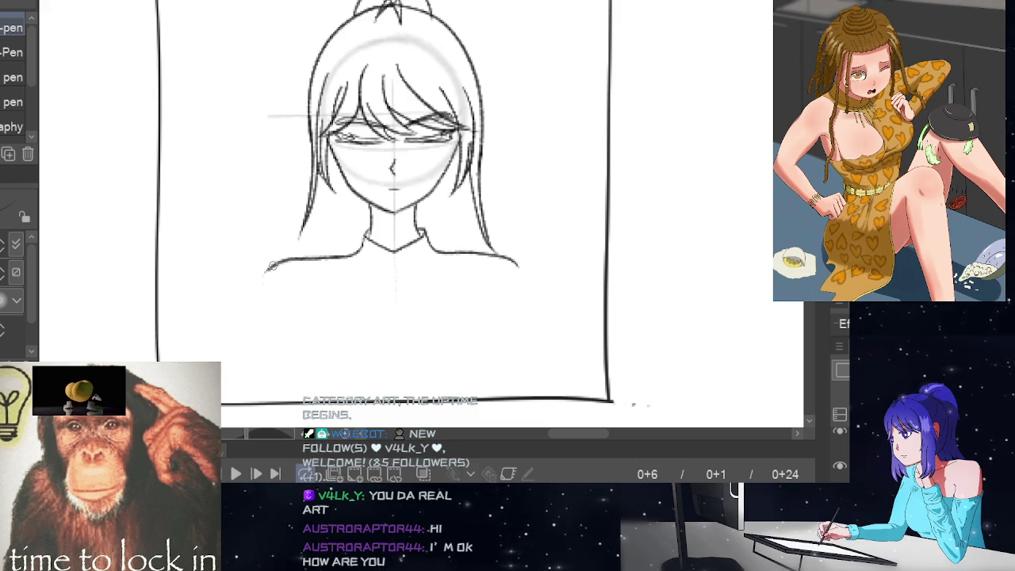
{"action": "left_click_drag", "start_coordinate": [263, 270], "coordinate": [231, 389]}
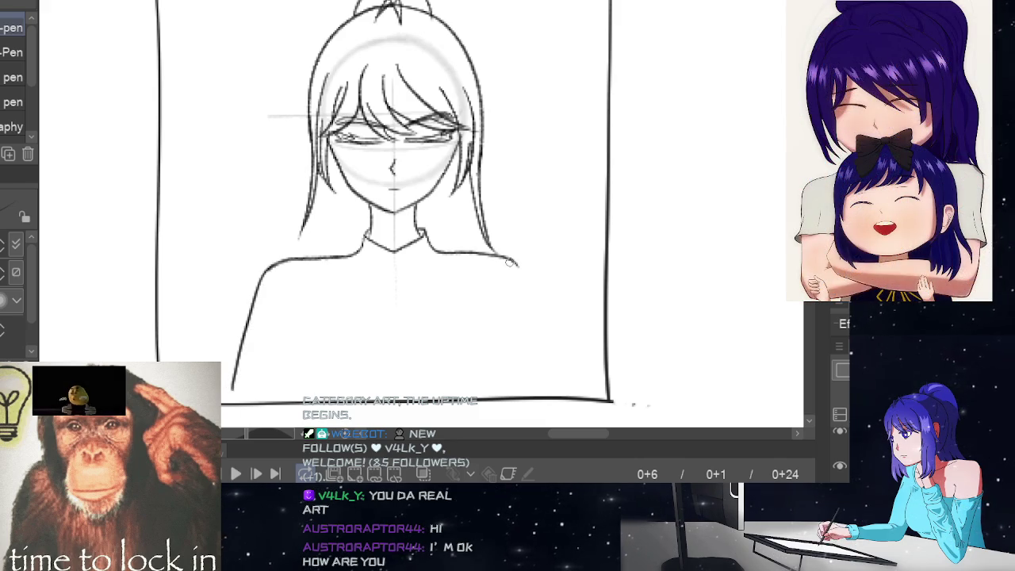
Step: Draw the right side of the torso down from the right shoulder
{"action": "left_click_drag", "start_coordinate": [514, 262], "coordinate": [541, 371]}
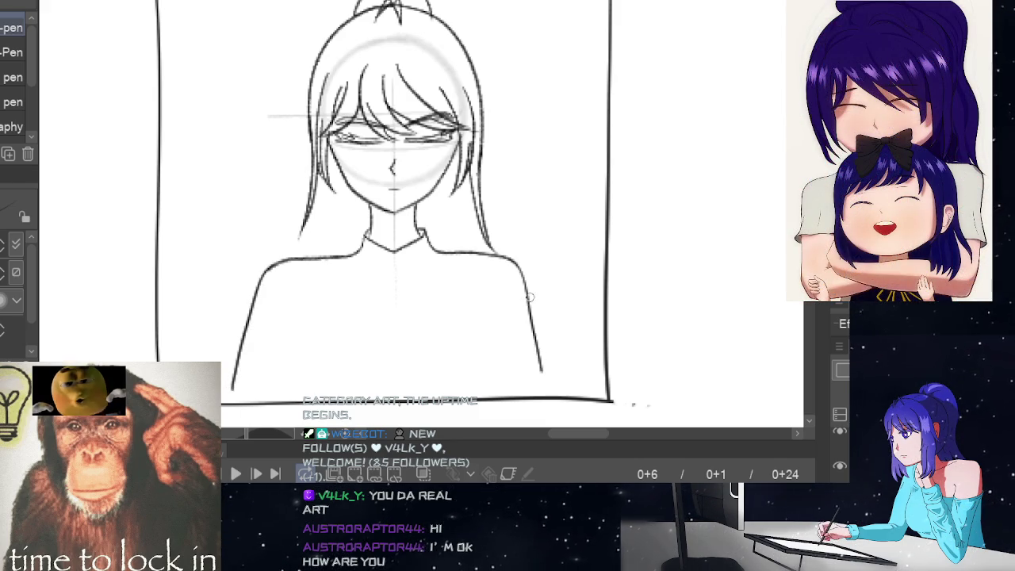
{"action": "key", "text": "Home"}
{"action": "key", "text": "ctrl+z"}
{"action": "key", "text": "ctrl+z"}
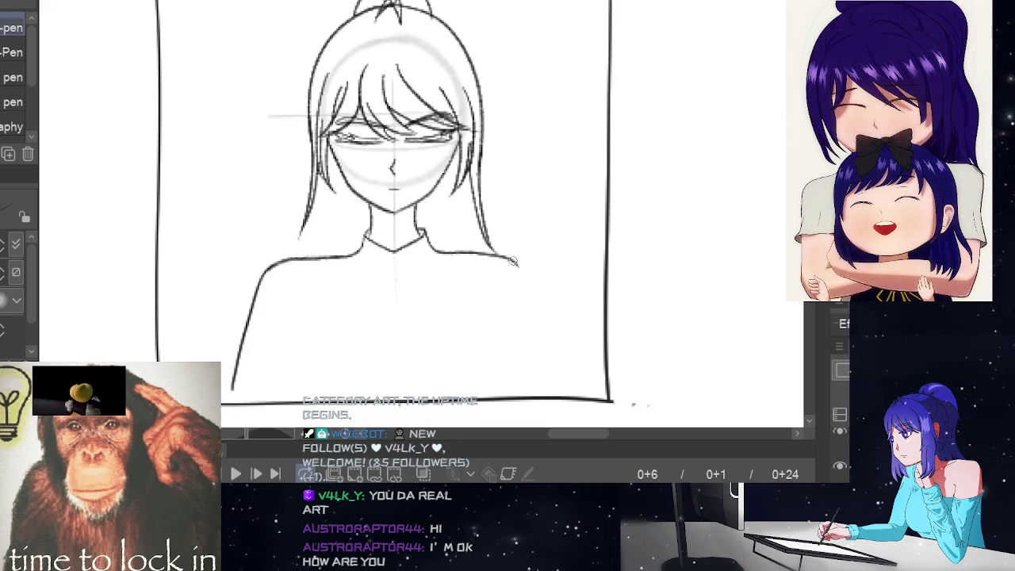
{"action": "left_click_drag", "start_coordinate": [511, 260], "coordinate": [546, 373]}
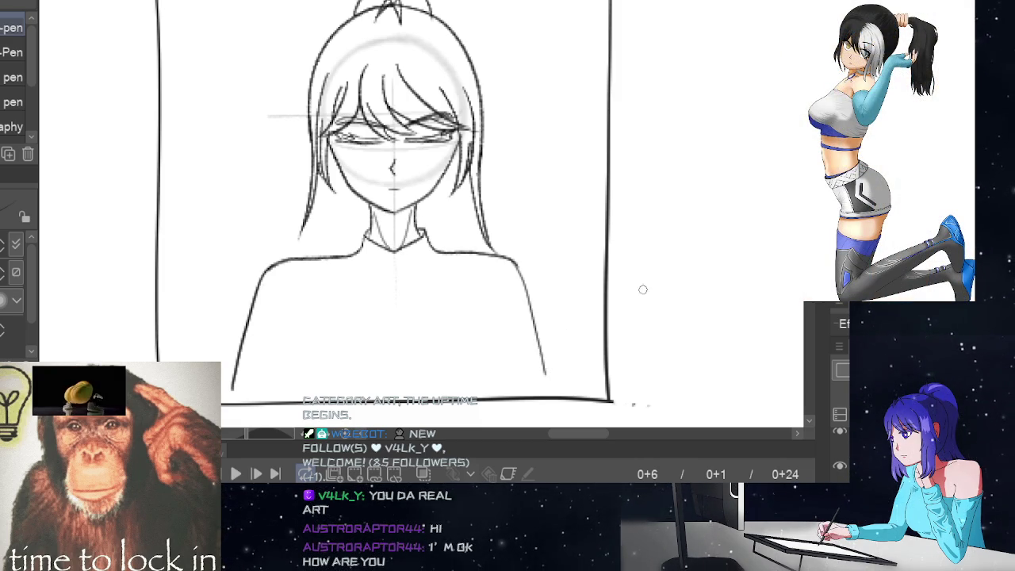
{"action": "key", "text": "space"}
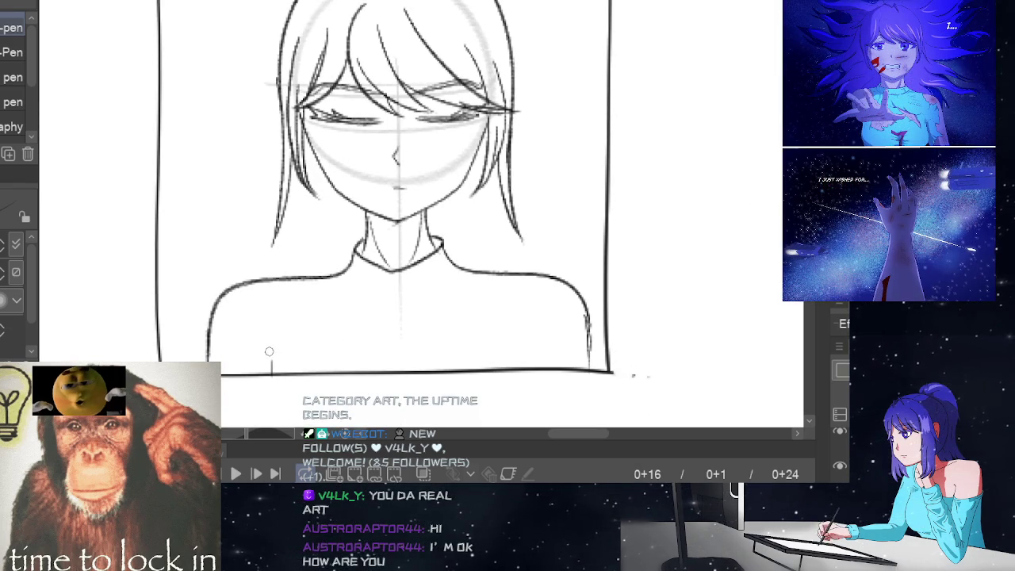
Step: Add short vertical chest strokes near the lower left and lower right of the torso
{"action": "left_click_drag", "start_coordinate": [263, 344], "coordinate": [270, 364]}
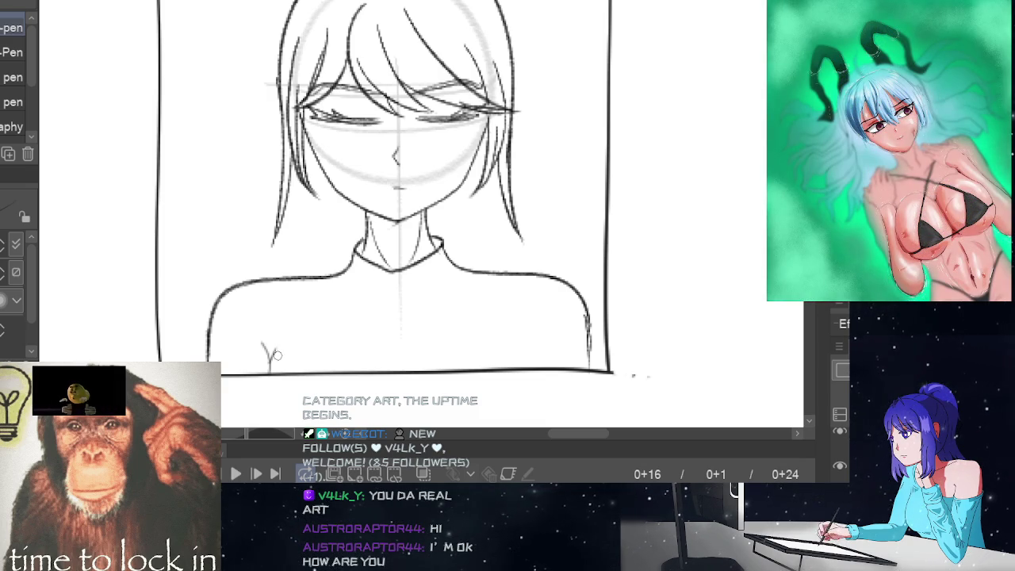
{"action": "key", "text": "ctrl+z"}
{"action": "left_click_drag", "start_coordinate": [279, 356], "coordinate": [279, 369]}
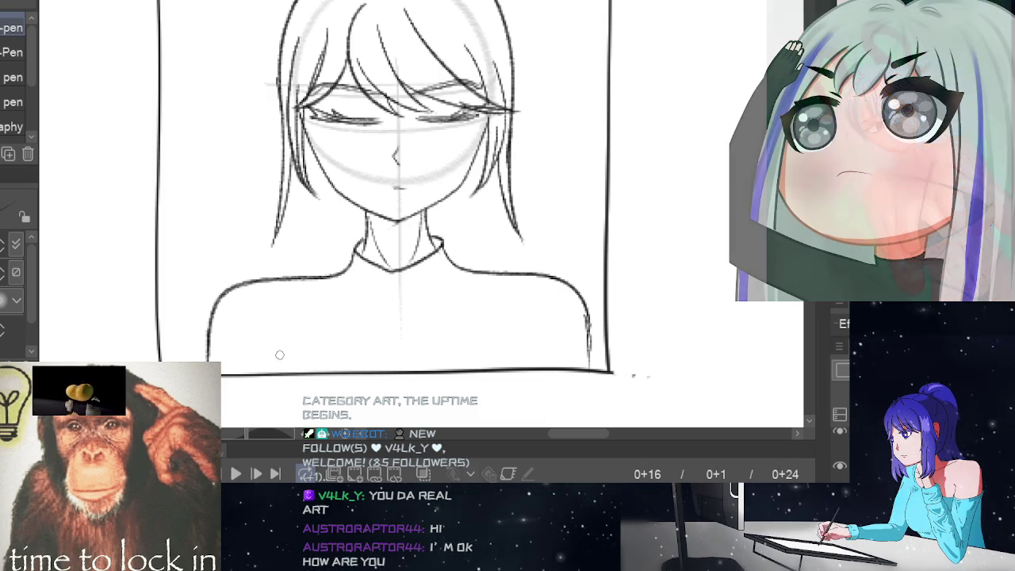
{"action": "key", "text": "ctrl+z"}
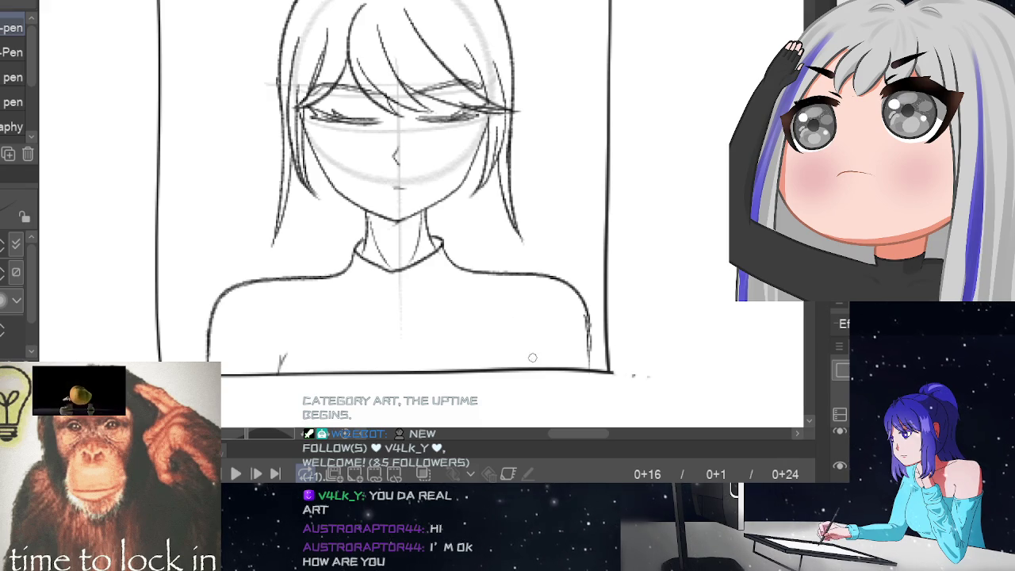
{"action": "left_click_drag", "start_coordinate": [529, 352], "coordinate": [529, 366]}
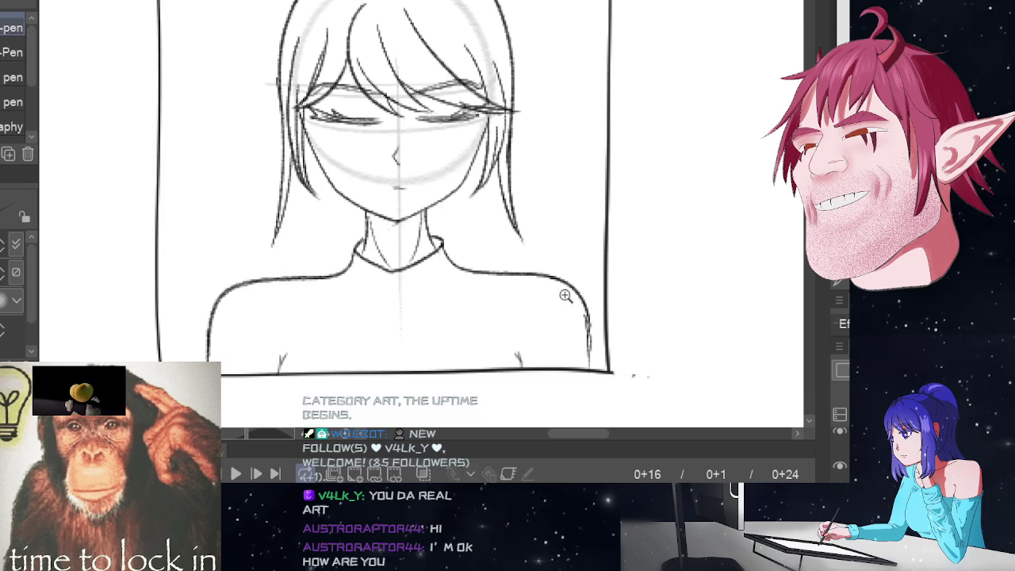
Step: On frame 6, zoom in and draw the left and right inner torso lines, redrawing the right one shorter
{"action": "scroll", "coordinate": [564, 291], "scroll_direction": "down", "scroll_amount": 5}
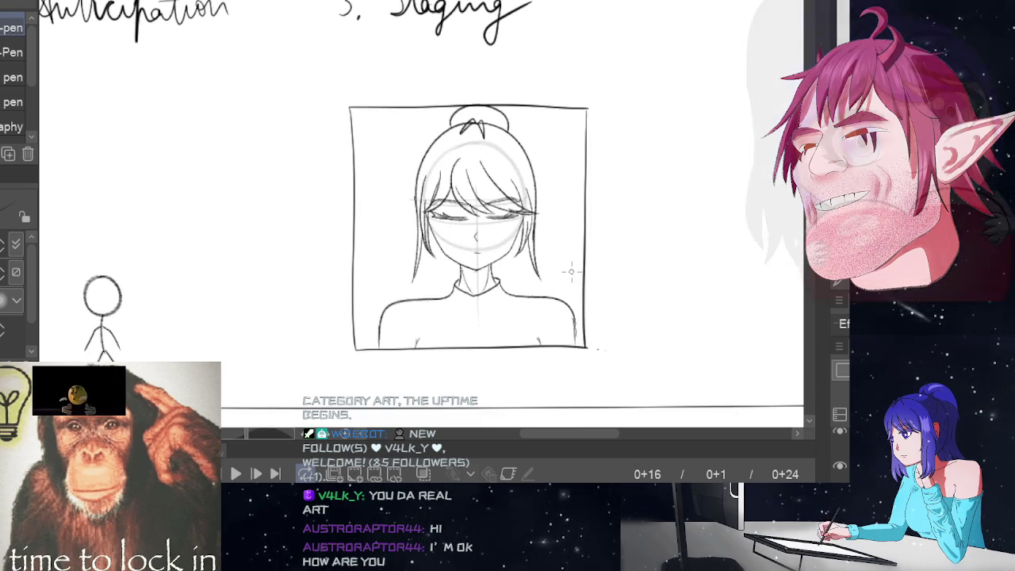
{"action": "key", "text": "Left"}
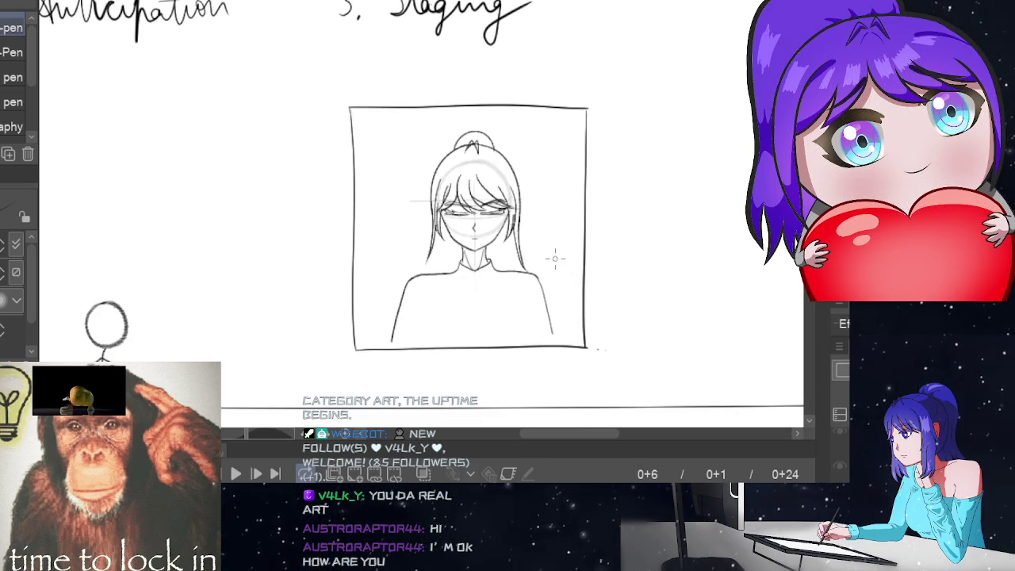
{"action": "left_click", "coordinate": [556, 296]}
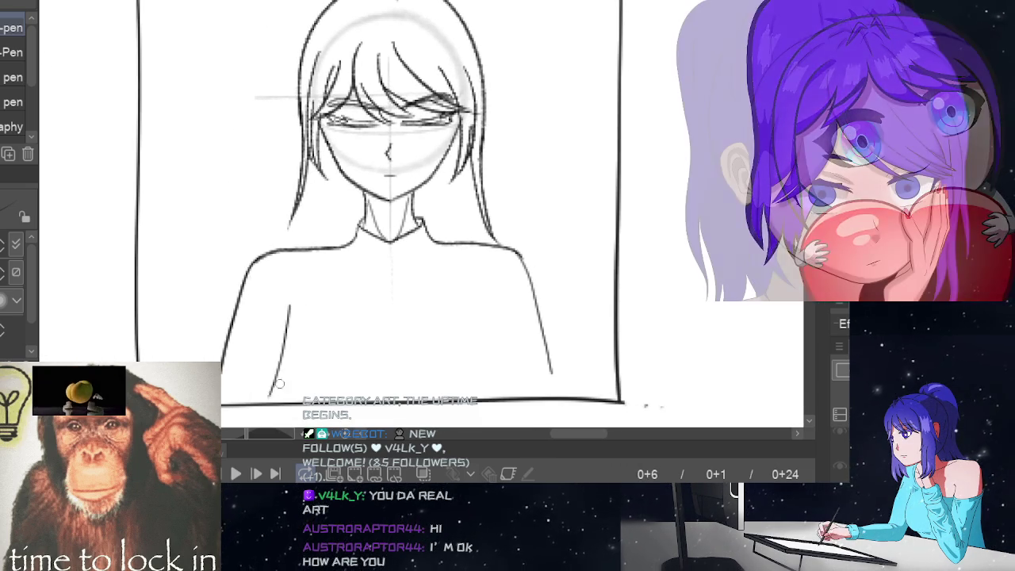
{"action": "left_click_drag", "start_coordinate": [293, 307], "coordinate": [269, 391]}
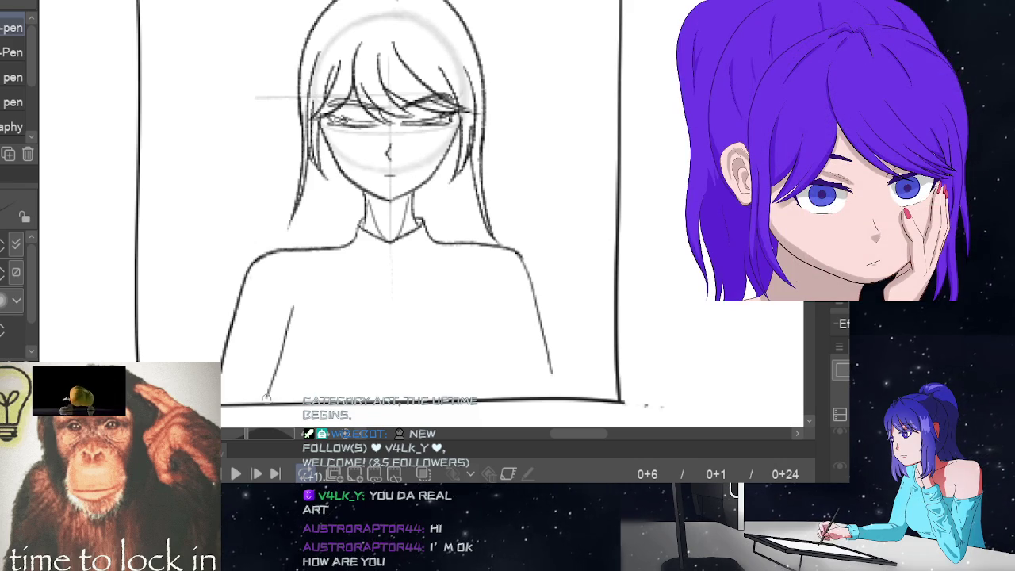
{"action": "left_click_drag", "start_coordinate": [481, 298], "coordinate": [530, 408]}
{"action": "key", "text": "ctrl+z"}
{"action": "left_click_drag", "start_coordinate": [481, 298], "coordinate": [509, 395]}
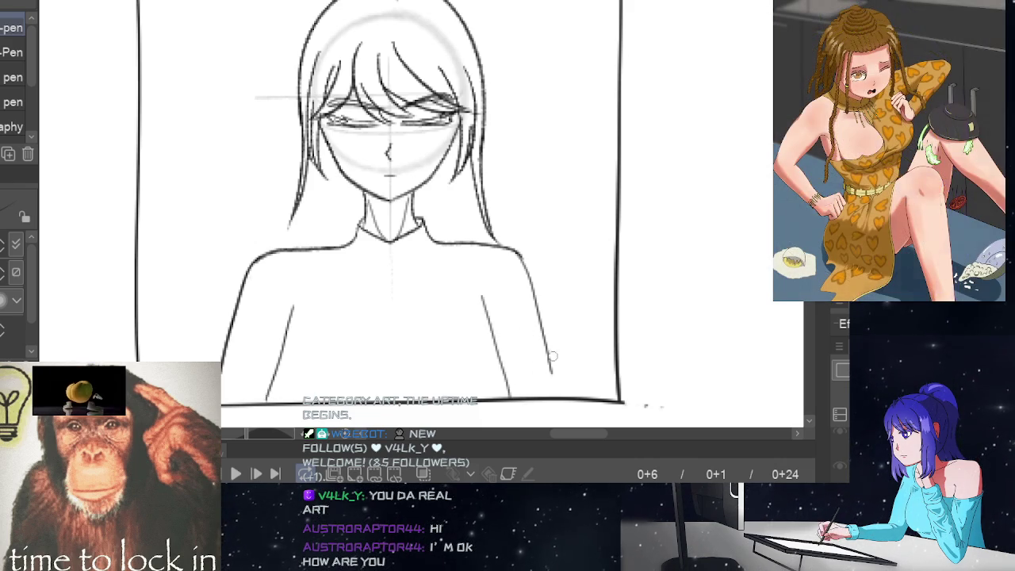
{"action": "left_click_drag", "start_coordinate": [548, 362], "coordinate": [560, 398]}
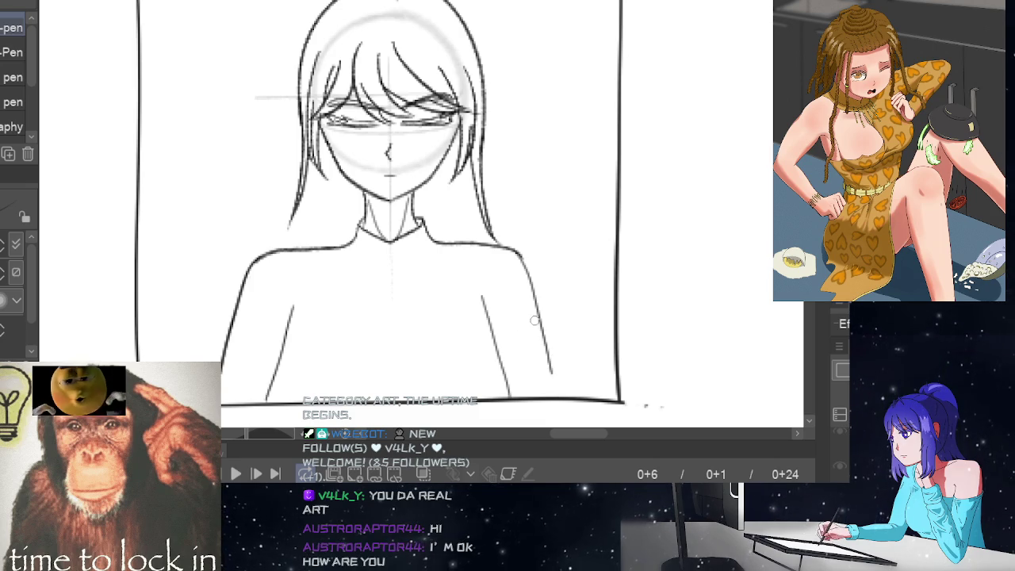
{"action": "key", "text": "ctrl+z"}
{"action": "key", "text": "ctrl+z"}
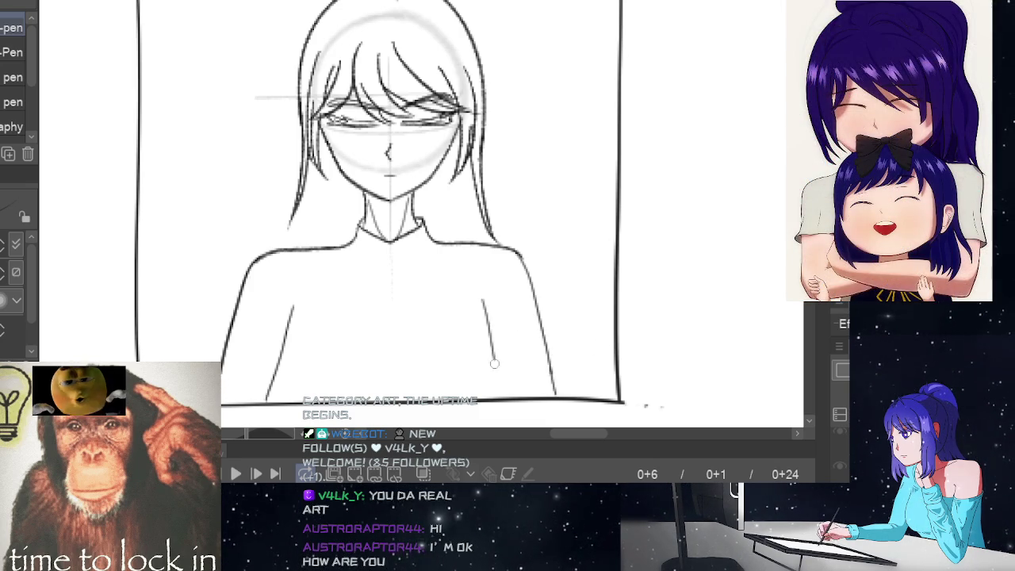
{"action": "left_click_drag", "start_coordinate": [480, 299], "coordinate": [509, 395]}
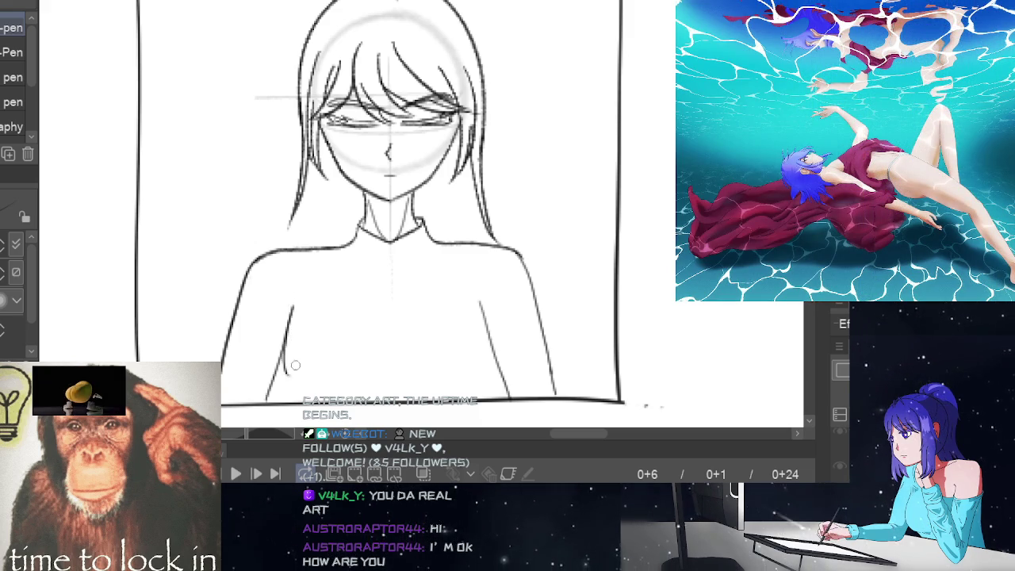
Step: Draw rounded left and right chest curves, redoing each stroke until it looks right
{"action": "left_click_drag", "start_coordinate": [294, 300], "coordinate": [286, 403]}
{"action": "key", "text": "ctrl+z"}
{"action": "left_click_drag", "start_coordinate": [293, 294], "coordinate": [290, 390]}
{"action": "key", "text": "ctrl+z"}
{"action": "mouse_move", "coordinate": [292, 291]}
{"action": "left_mouse_down"}
{"action": "mouse_move", "coordinate": [287, 389]}
{"action": "mouse_move", "coordinate": [301, 400]}
{"action": "left_mouse_up"}
{"action": "left_click_drag", "start_coordinate": [480, 292], "coordinate": [491, 396]}
{"action": "key", "text": "ctrl+z"}
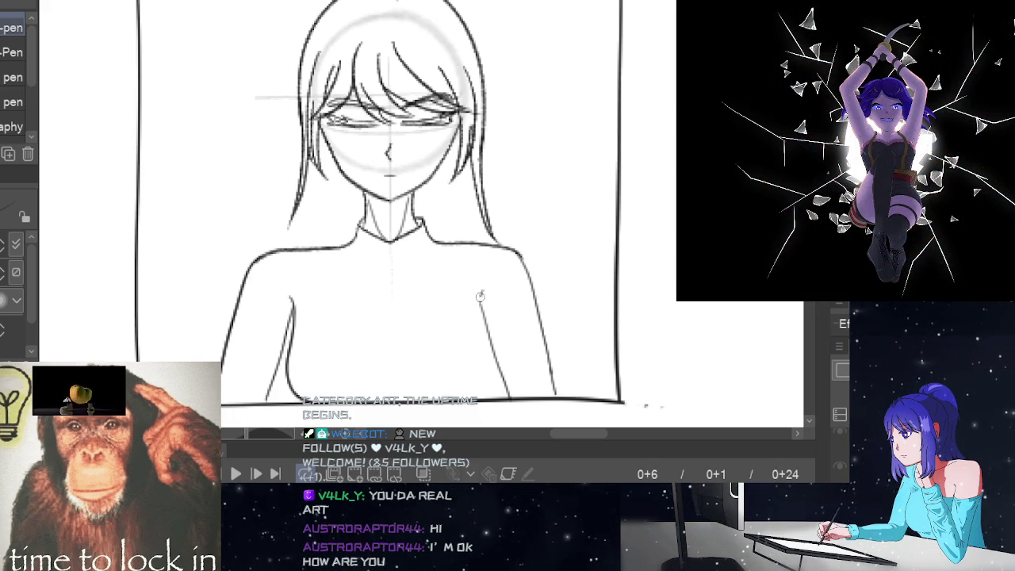
{"action": "mouse_move", "coordinate": [481, 293]}
{"action": "left_mouse_down"}
{"action": "mouse_move", "coordinate": [491, 373]}
{"action": "mouse_move", "coordinate": [470, 396]}
{"action": "left_mouse_up"}
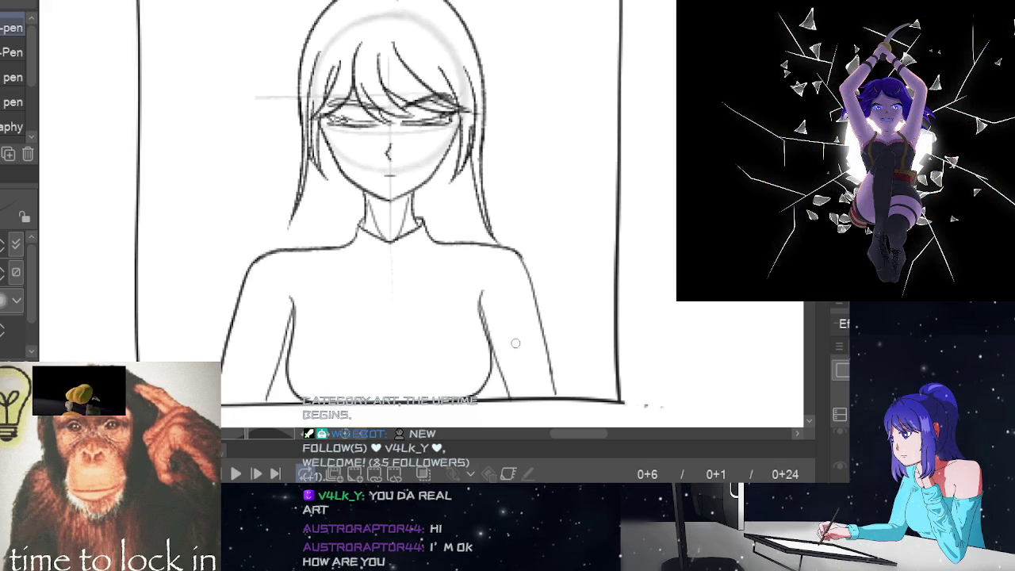
{"action": "key", "text": "Home"}
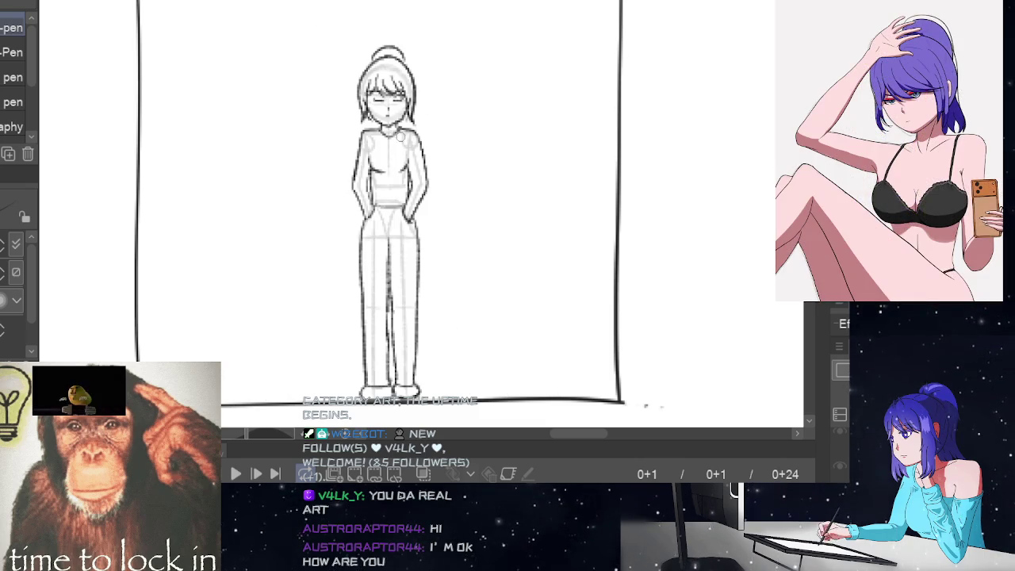
{"action": "scroll", "coordinate": [406, 149], "scroll_direction": "up", "scroll_amount": 4}
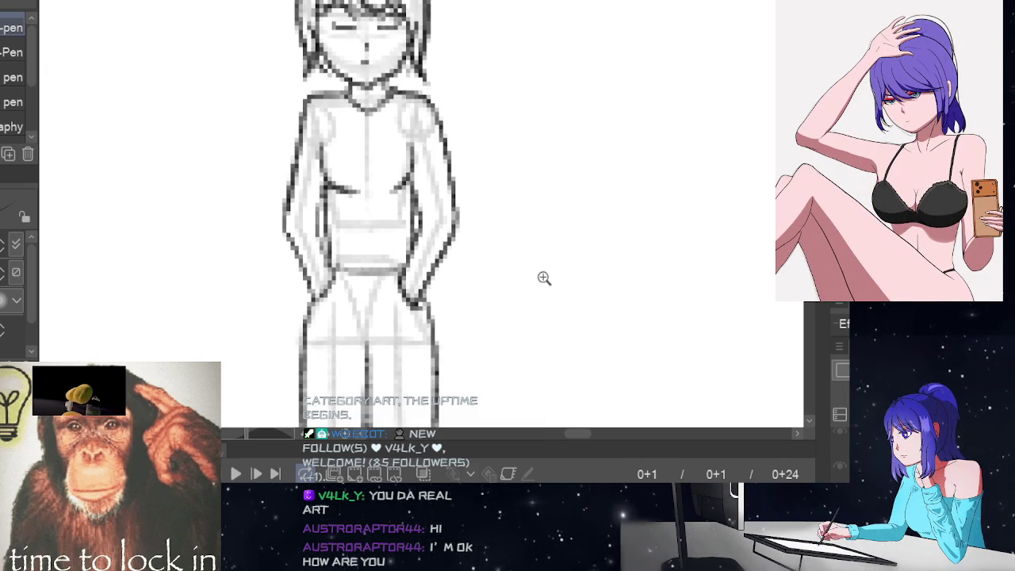
{"action": "key", "text": "ctrl+z"}
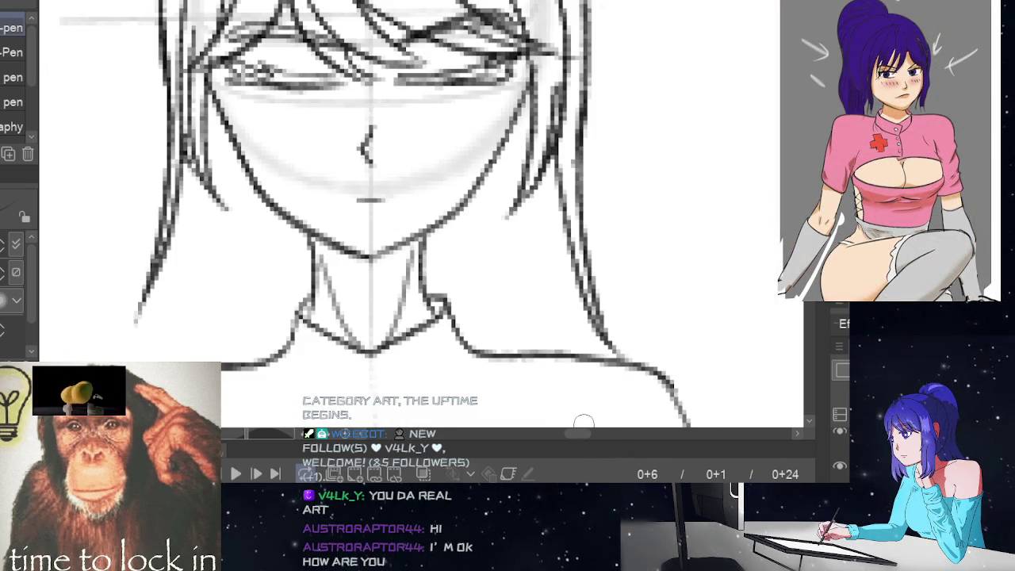
{"action": "scroll", "coordinate": [548, 335], "scroll_direction": "down", "scroll_amount": 3}
{"action": "scroll", "coordinate": [531, 317], "scroll_direction": "down", "scroll_amount": 2}
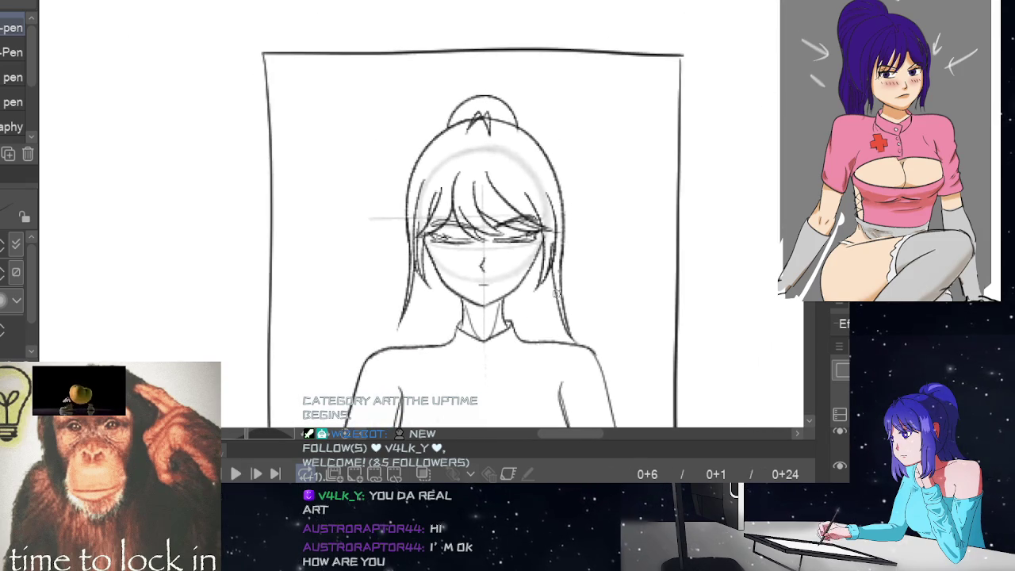
{"action": "scroll", "coordinate": [580, 267], "scroll_direction": "up", "scroll_amount": 2}
{"action": "scroll", "coordinate": [601, 274], "scroll_direction": "up", "scroll_amount": 1}
{"action": "scroll", "coordinate": [600, 274], "scroll_direction": "up", "scroll_amount": 1}
{"action": "left_click_drag", "start_coordinate": [402, 333], "coordinate": [448, 326]}
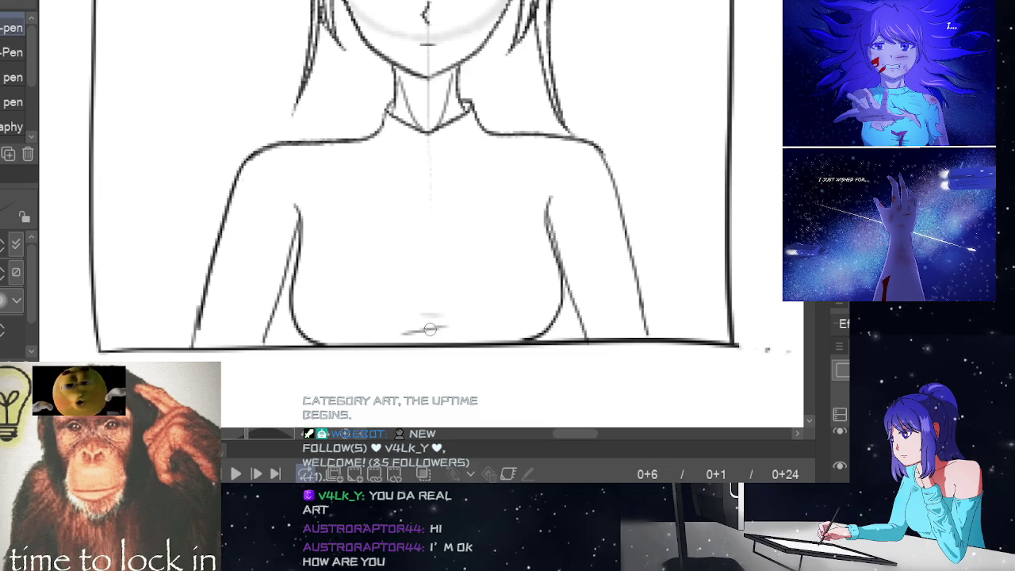
{"action": "left_click_drag", "start_coordinate": [406, 330], "coordinate": [476, 318]}
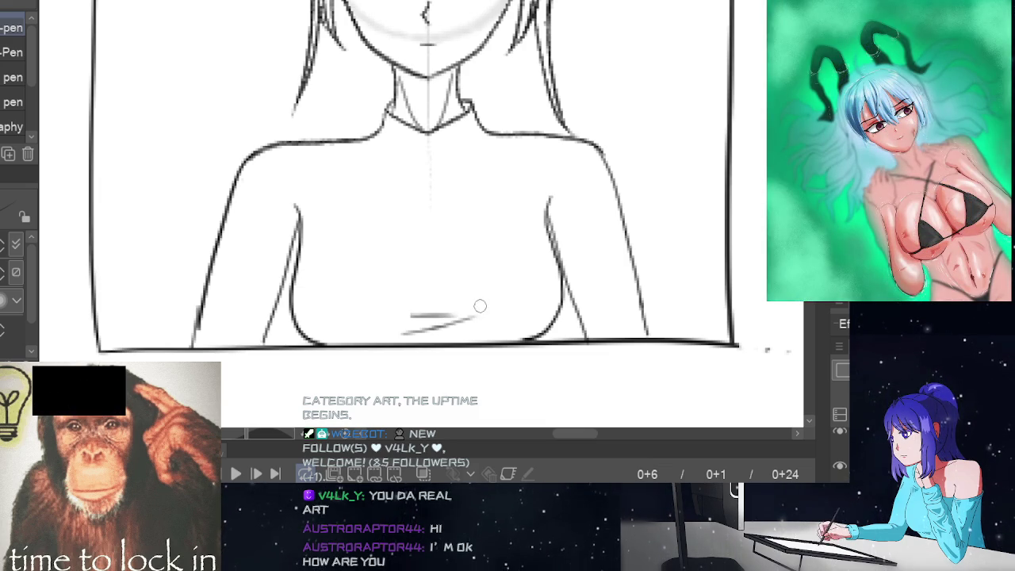
{"action": "scroll", "coordinate": [412, 214], "scroll_direction": "up", "scroll_amount": 3}
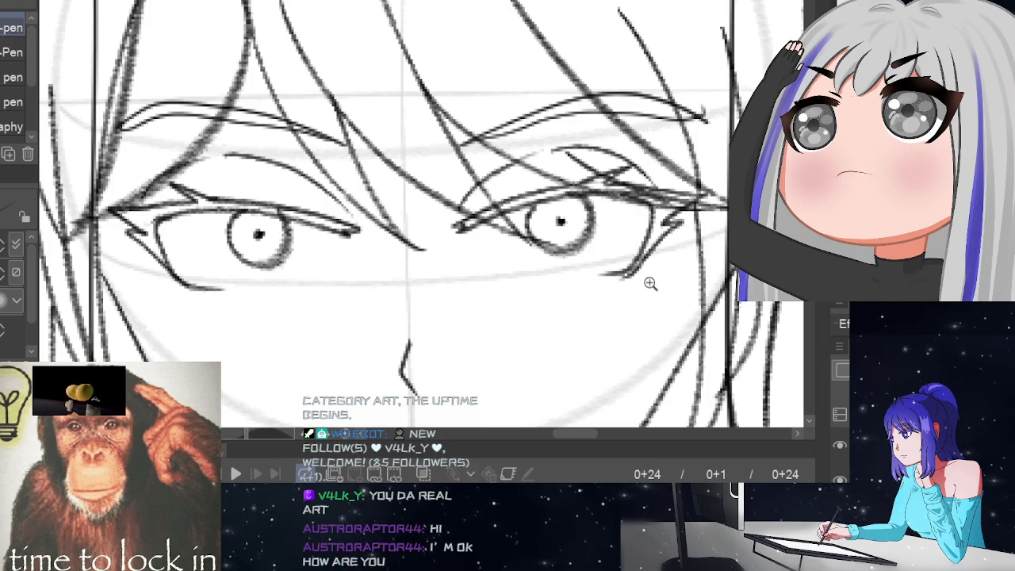
{"action": "scroll", "coordinate": [648, 292], "scroll_direction": "down", "scroll_amount": 3}
{"action": "scroll", "coordinate": [620, 291], "scroll_direction": "down", "scroll_amount": 3}
{"action": "scroll", "coordinate": [571, 238], "scroll_direction": "up", "scroll_amount": 2}
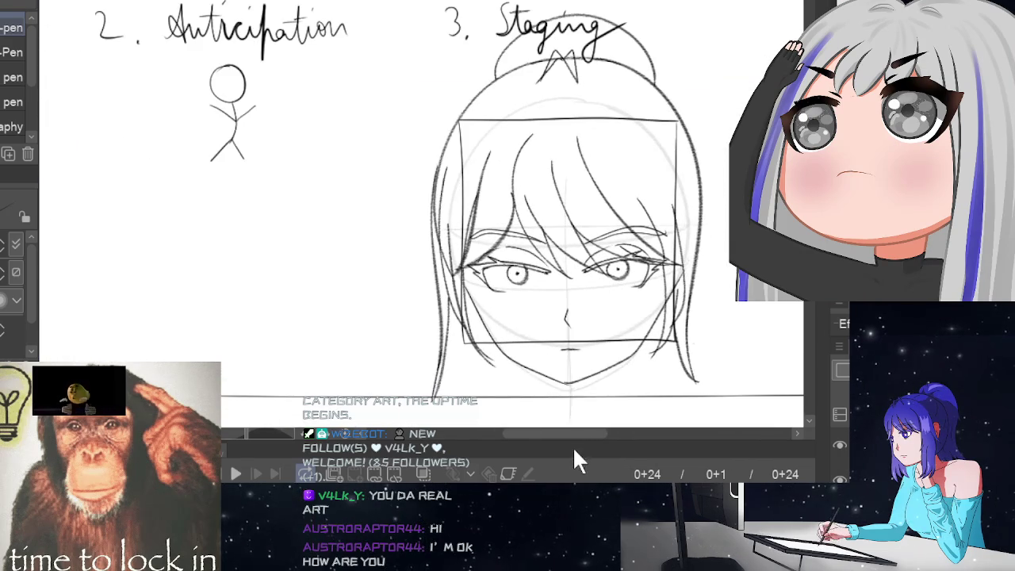
{"action": "left_click_drag", "start_coordinate": [568, 430], "coordinate": [585, 430]}
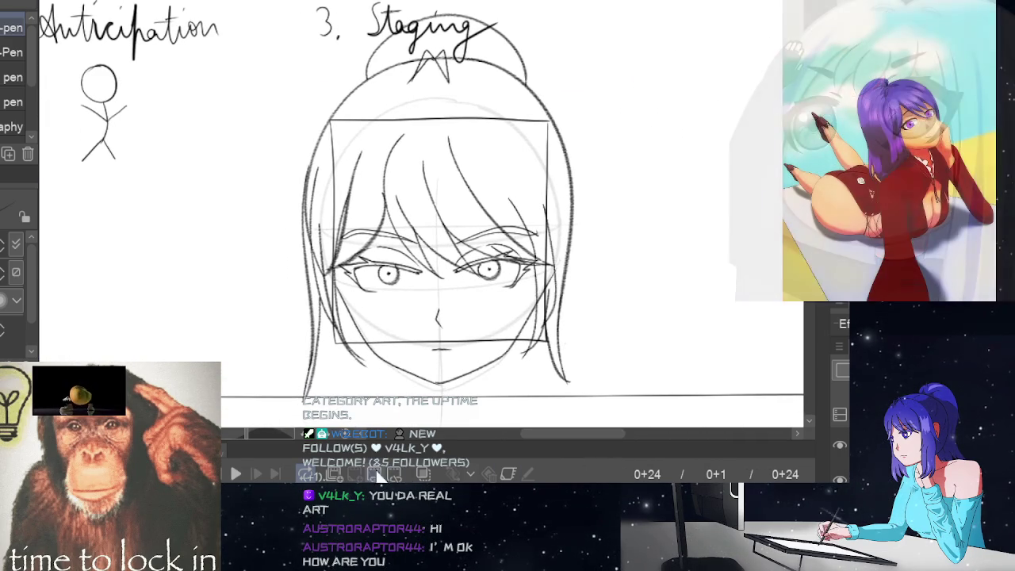
Step: Play the Staging animation twice, then step back and forth around frame 22
{"action": "left_click", "coordinate": [235, 474]}
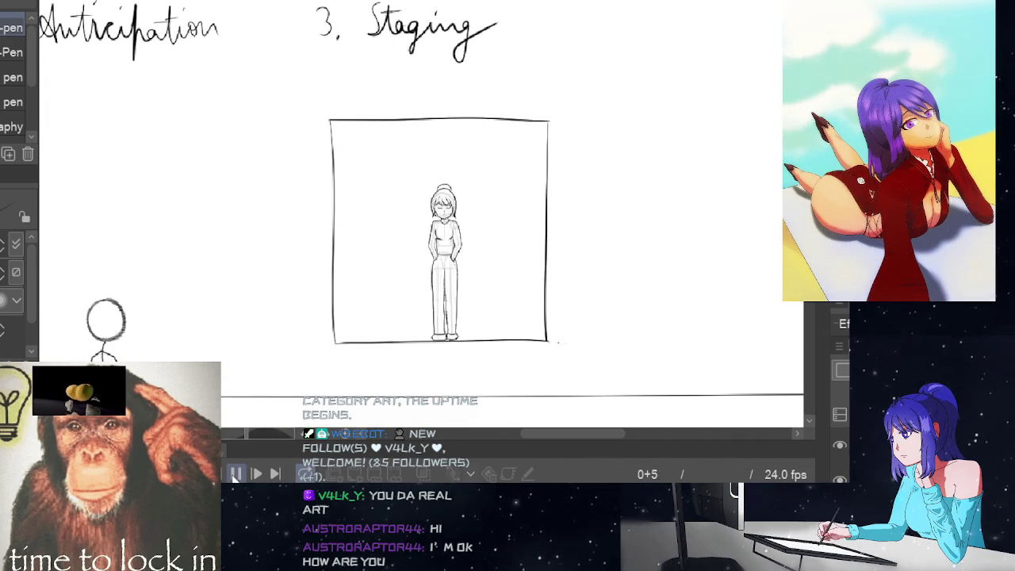
{"action": "left_click", "coordinate": [236, 474]}
{"action": "left_click", "coordinate": [236, 474]}
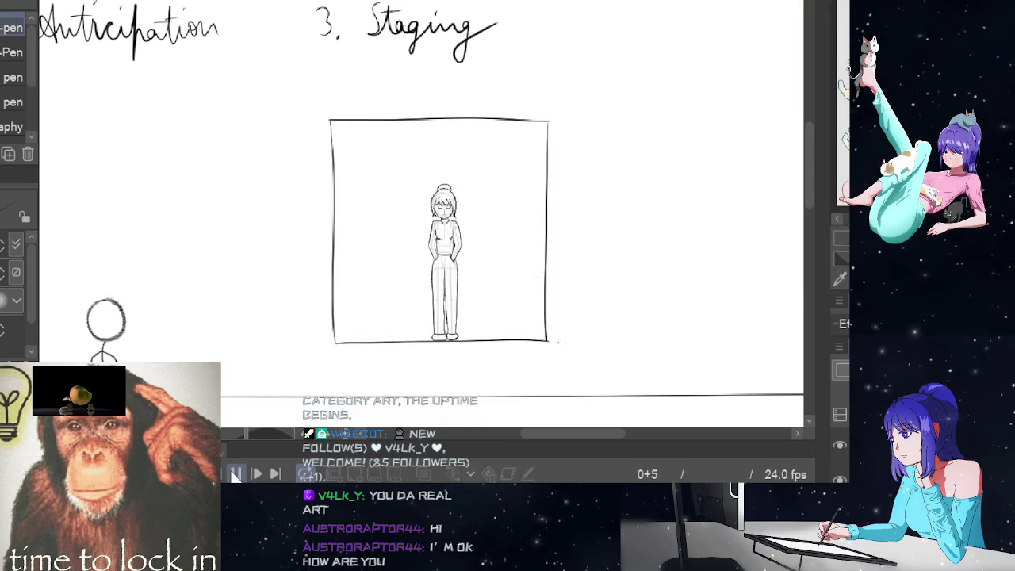
{"action": "left_click", "coordinate": [235, 474]}
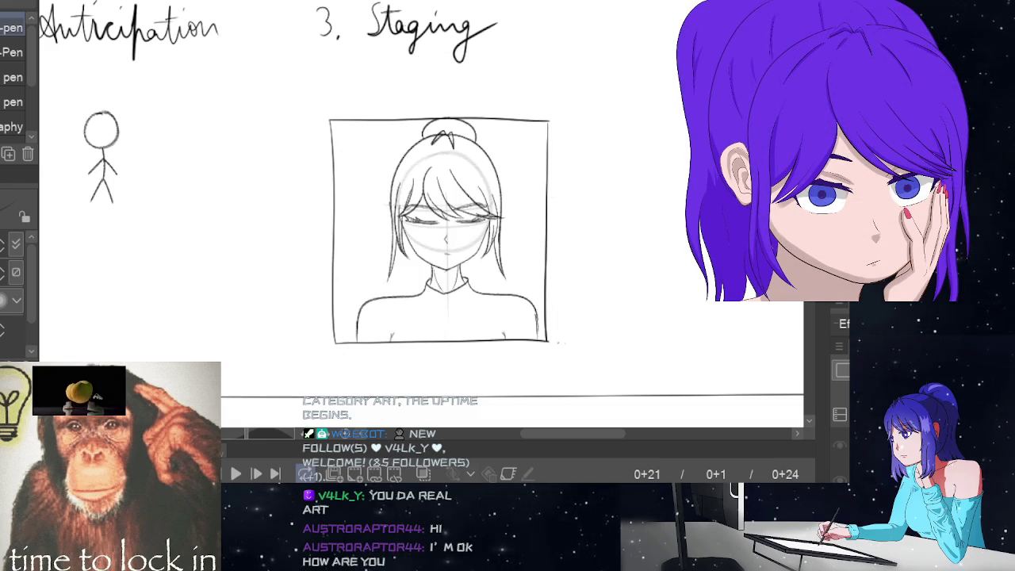
{"action": "key", "text": "Left"}
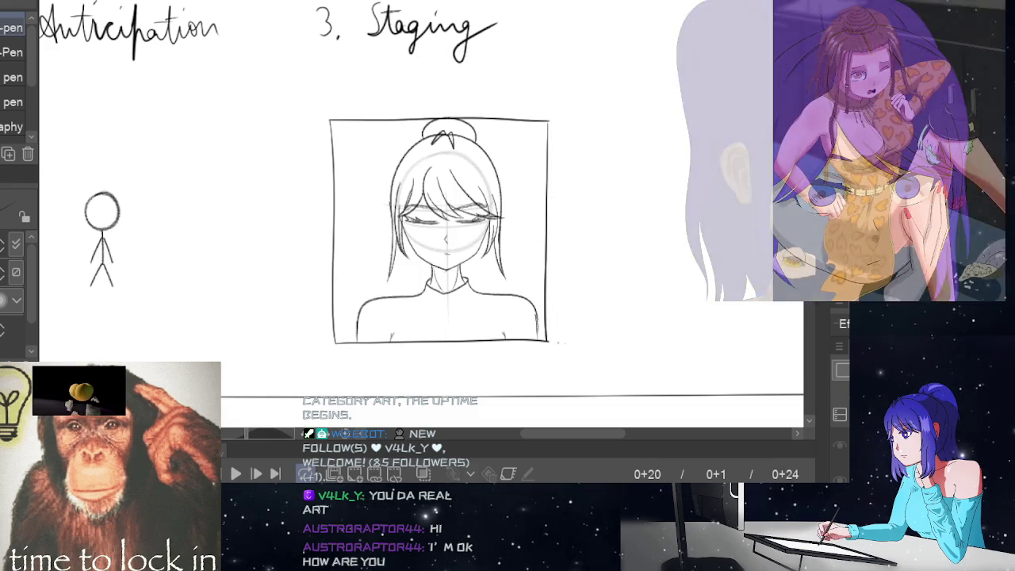
{"action": "key", "text": "Right"}
{"action": "key", "text": "Right"}
{"action": "key", "text": "Right"}
{"action": "key", "text": "Right"}
{"action": "key", "text": "Right"}
Step: Replay the animation from the first frame, stopping on the close-up frame
{"action": "left_click", "coordinate": [236, 474]}
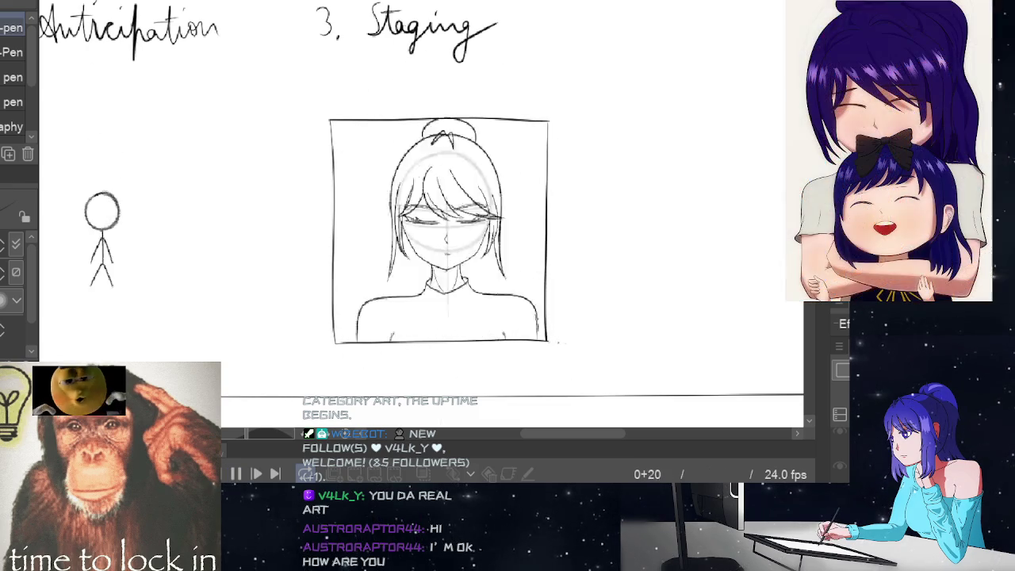
{"action": "left_click", "coordinate": [236, 474]}
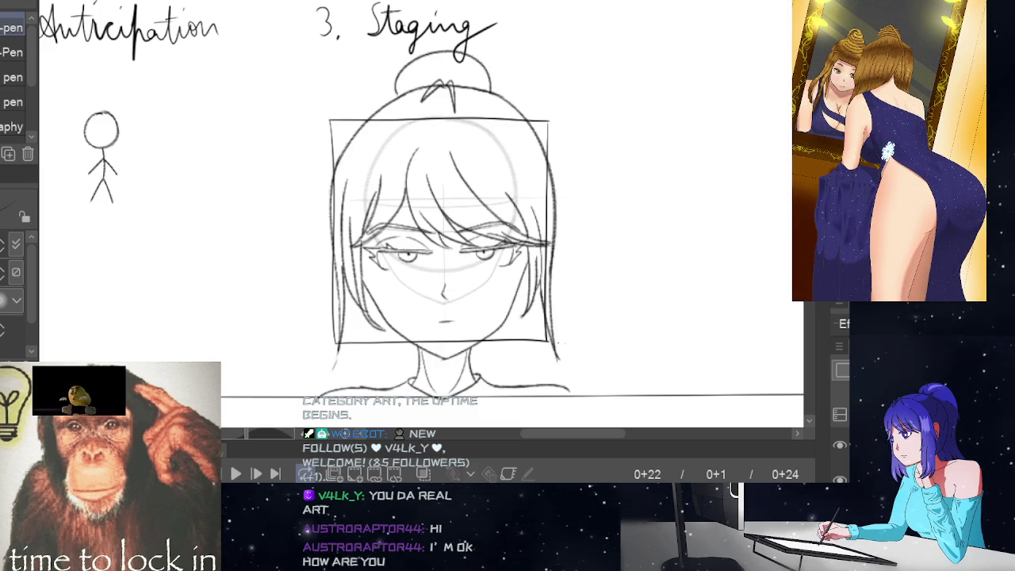
{"action": "left_click", "coordinate": [235, 474]}
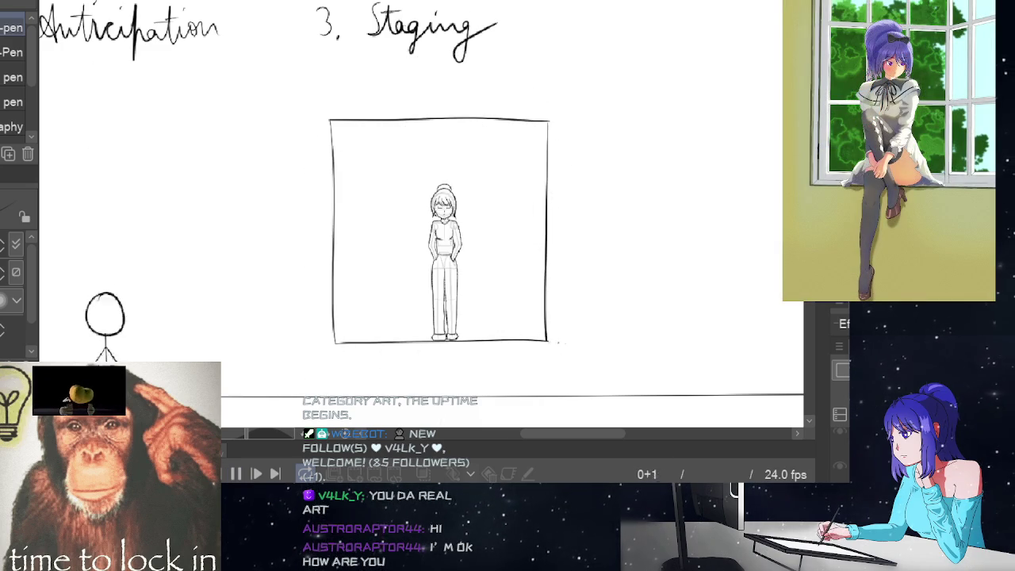
{"action": "left_click", "coordinate": [237, 474]}
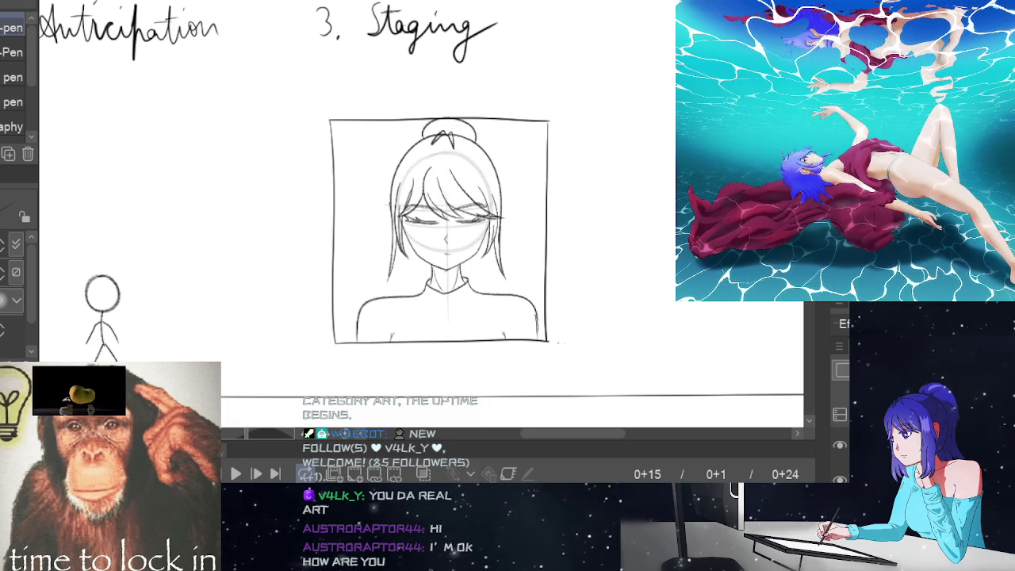
{"action": "key", "text": "e"}
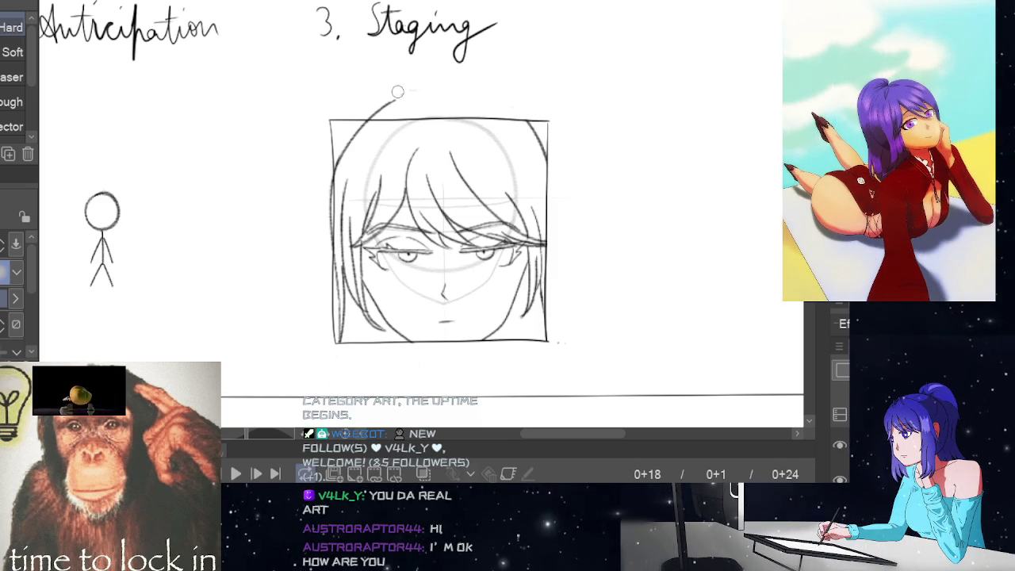
Step: Remove the stray arc above the panel border on frame 0+18
{"action": "key", "text": "ctrl+z"}
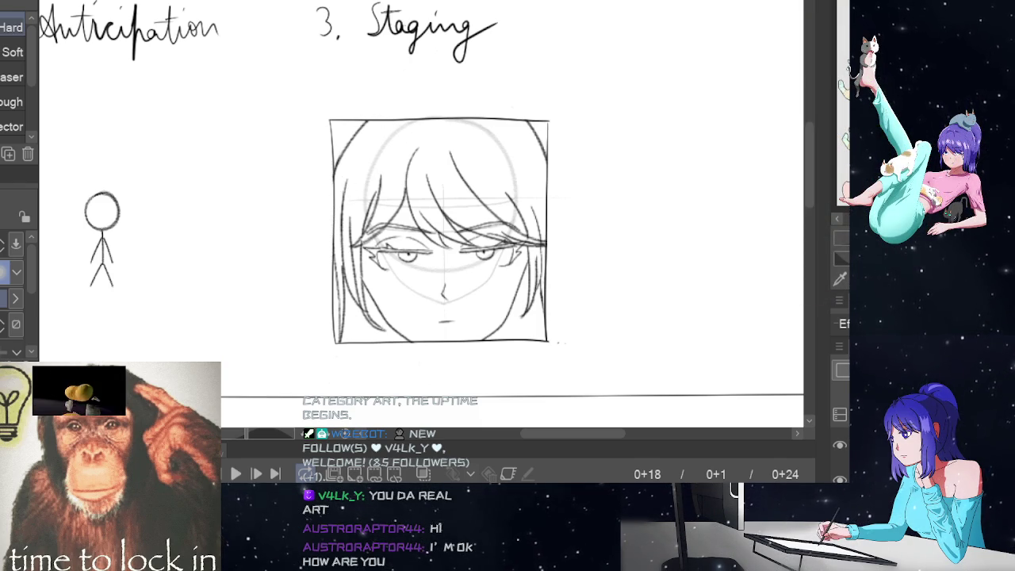
Step: On the last frame, erase the hair bun and the right hair strand above the panel
{"action": "key", "text": "End"}
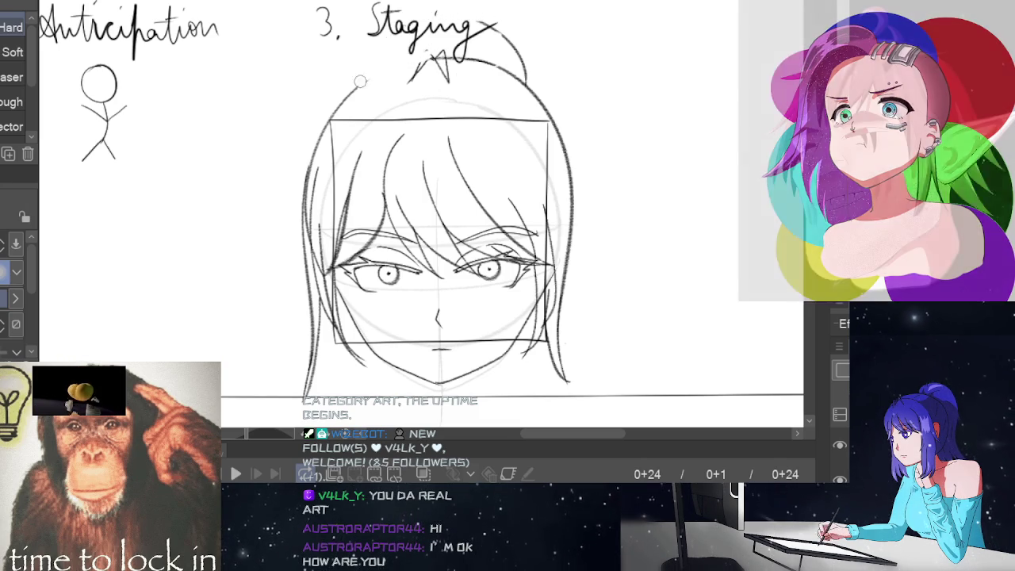
{"action": "left_click_drag", "start_coordinate": [360, 82], "coordinate": [482, 52]}
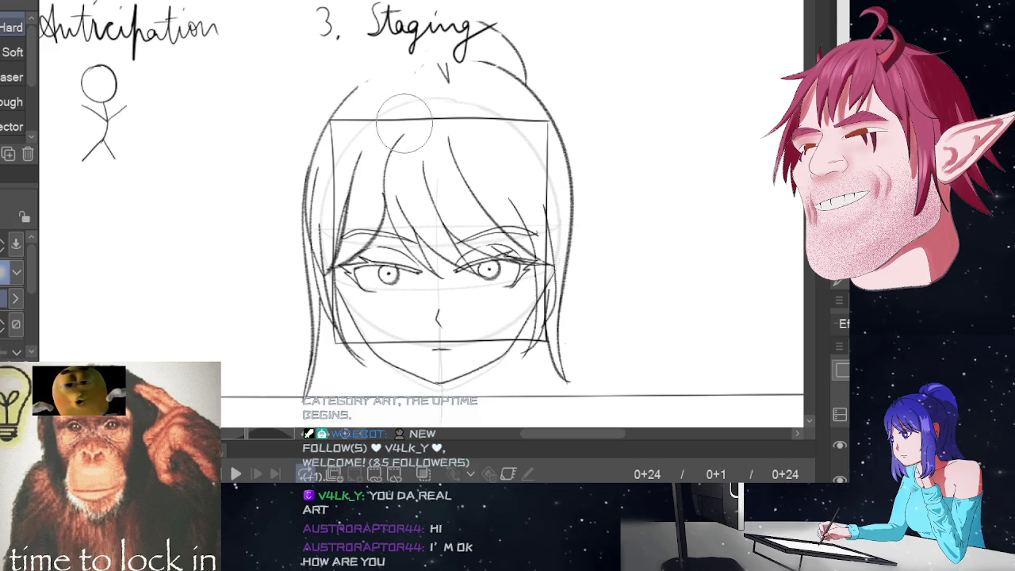
{"action": "mouse_move", "coordinate": [510, 56]}
{"action": "left_mouse_down"}
{"action": "mouse_move", "coordinate": [522, 75]}
{"action": "mouse_move", "coordinate": [403, 68]}
{"action": "mouse_move", "coordinate": [331, 101]}
{"action": "left_mouse_up"}
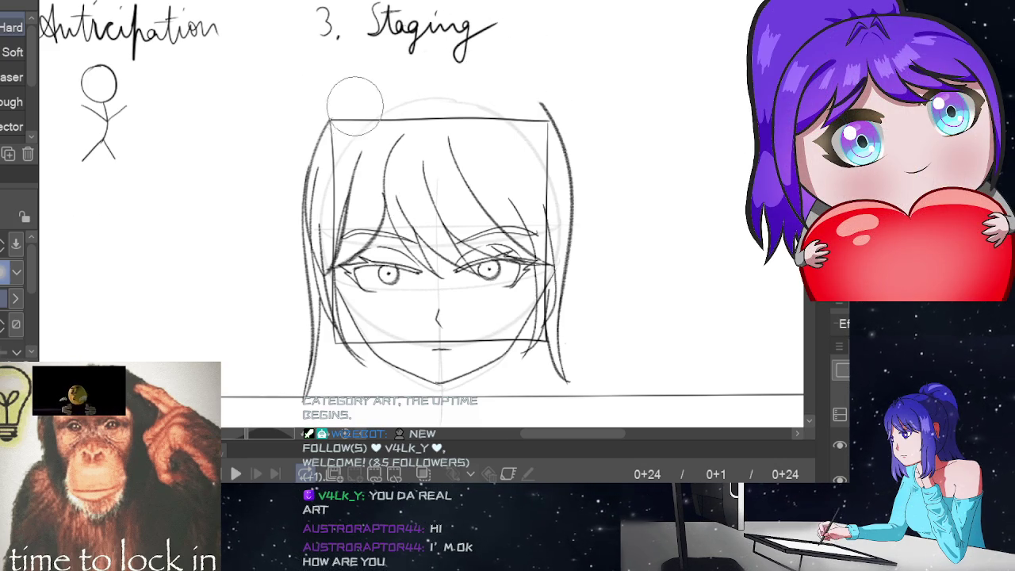
{"action": "mouse_move", "coordinate": [571, 100]}
{"action": "left_mouse_down"}
{"action": "mouse_move", "coordinate": [554, 111]}
{"action": "mouse_move", "coordinate": [566, 159]}
{"action": "mouse_move", "coordinate": [559, 115]}
{"action": "mouse_move", "coordinate": [585, 158]}
{"action": "mouse_move", "coordinate": [585, 277]}
{"action": "mouse_move", "coordinate": [565, 339]}
{"action": "mouse_move", "coordinate": [561, 268]}
{"action": "left_mouse_up"}
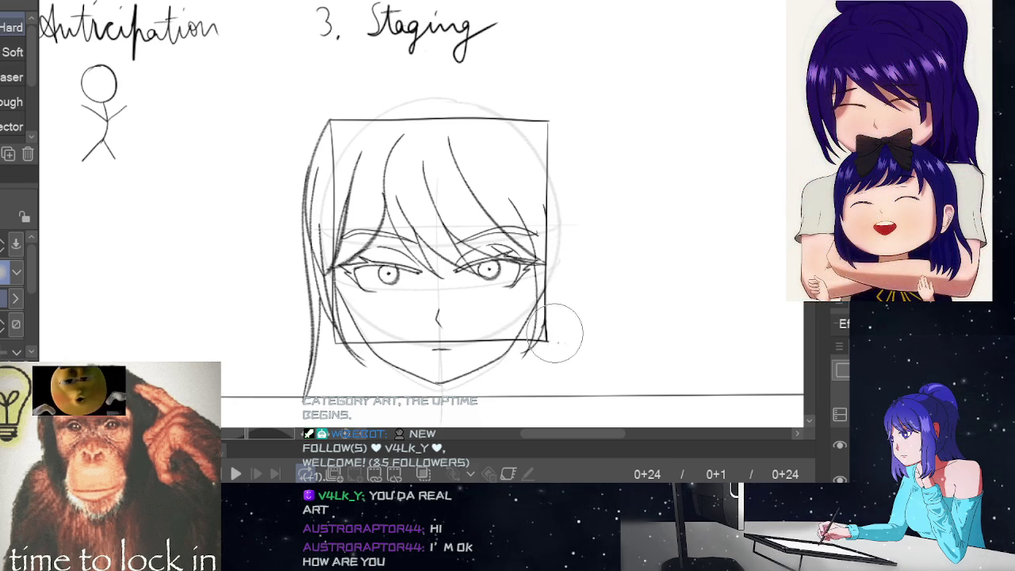
Step: Erase the left hair strands outside the panel, keeping the chin curve, and replay the animation
{"action": "mouse_move", "coordinate": [310, 247]}
{"action": "left_mouse_down"}
{"action": "mouse_move", "coordinate": [320, 144]}
{"action": "mouse_move", "coordinate": [301, 290]}
{"action": "mouse_move", "coordinate": [311, 356]}
{"action": "left_mouse_up"}
{"action": "mouse_move", "coordinate": [318, 295]}
{"action": "left_mouse_down"}
{"action": "mouse_move", "coordinate": [306, 238]}
{"action": "mouse_move", "coordinate": [317, 283]}
{"action": "mouse_move", "coordinate": [322, 272]}
{"action": "mouse_move", "coordinate": [325, 333]}
{"action": "left_mouse_up"}
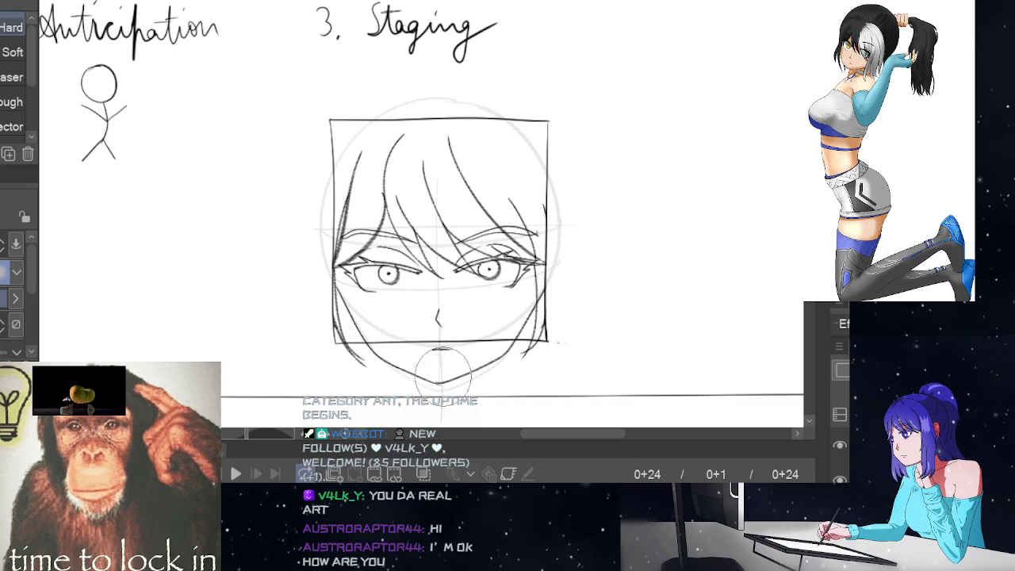
{"action": "left_click_drag", "start_coordinate": [431, 365], "coordinate": [497, 378]}
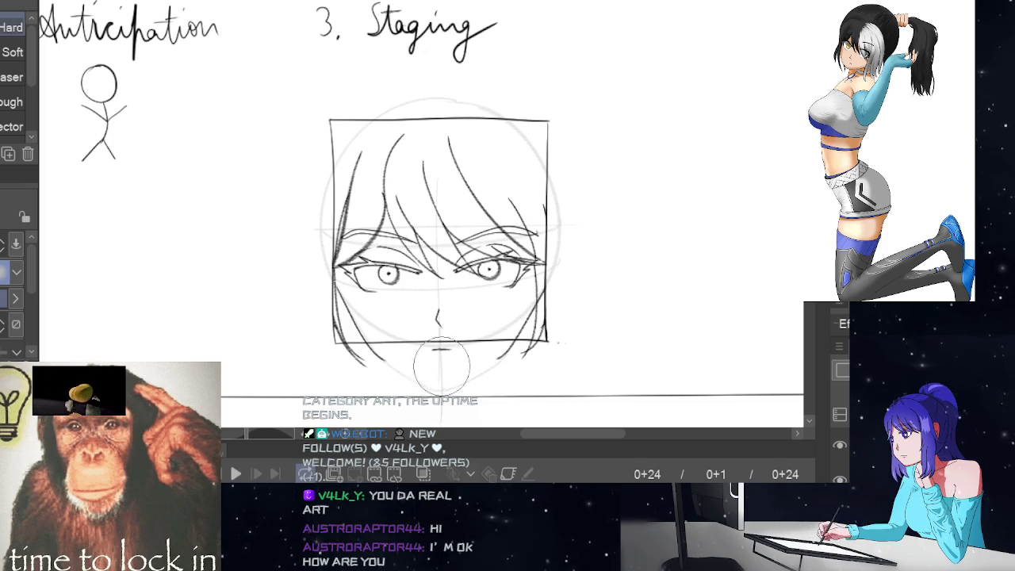
{"action": "key", "text": "ctrl+z"}
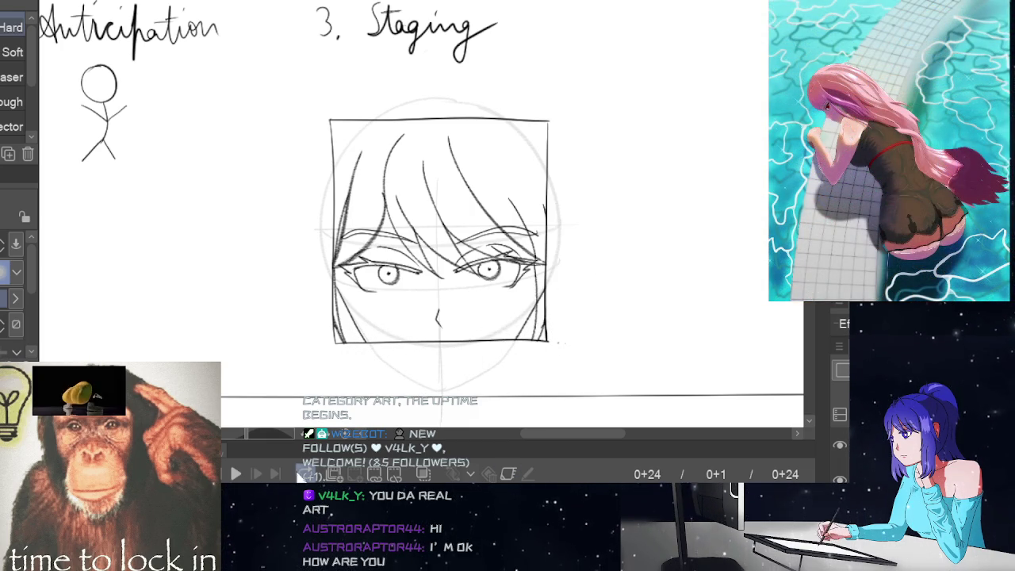
{"action": "left_click", "coordinate": [236, 473]}
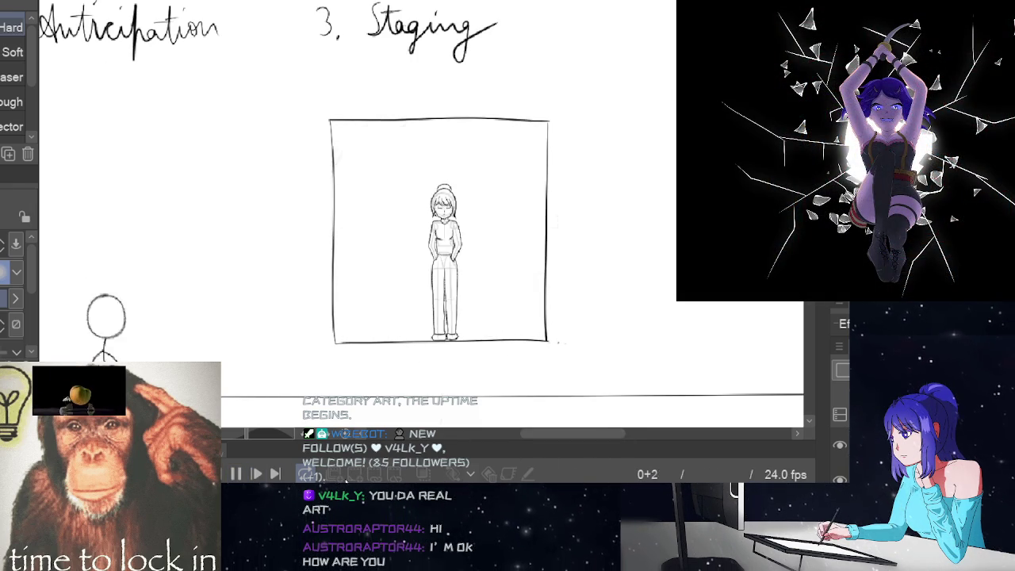
Step: Stop playback and flip between frames 13 to 18 to compare the drawings
{"action": "left_click", "coordinate": [236, 474]}
{"action": "key", "text": "Left"}
{"action": "key", "text": "Left"}
{"action": "key", "text": "Left"}
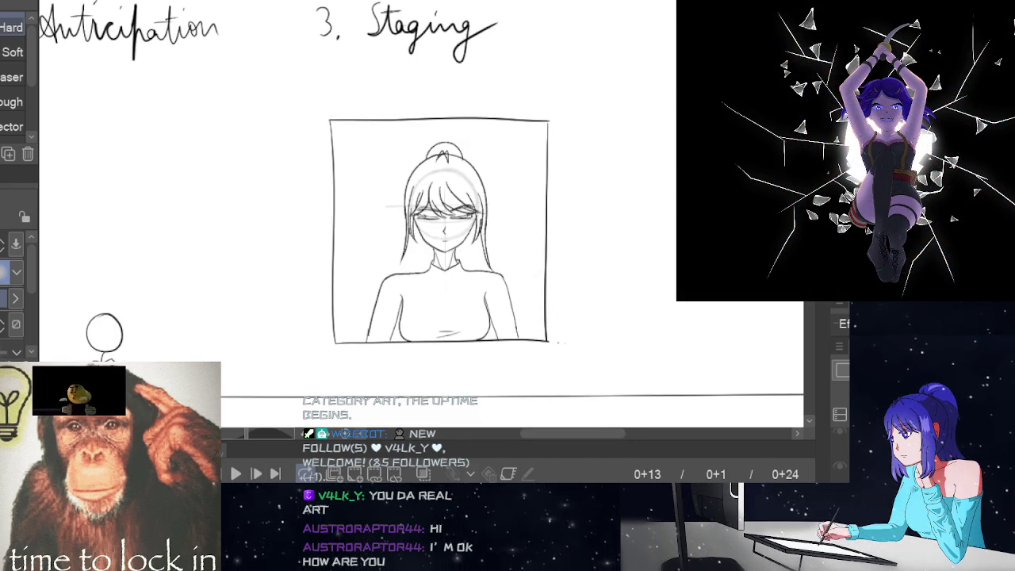
{"action": "key", "text": "End"}
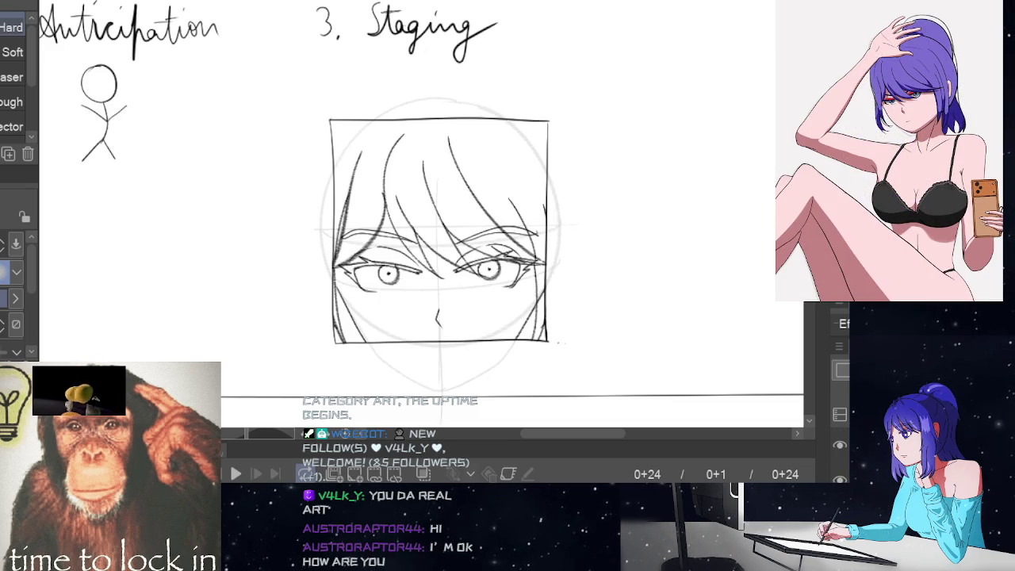
{"action": "key", "text": "Left"}
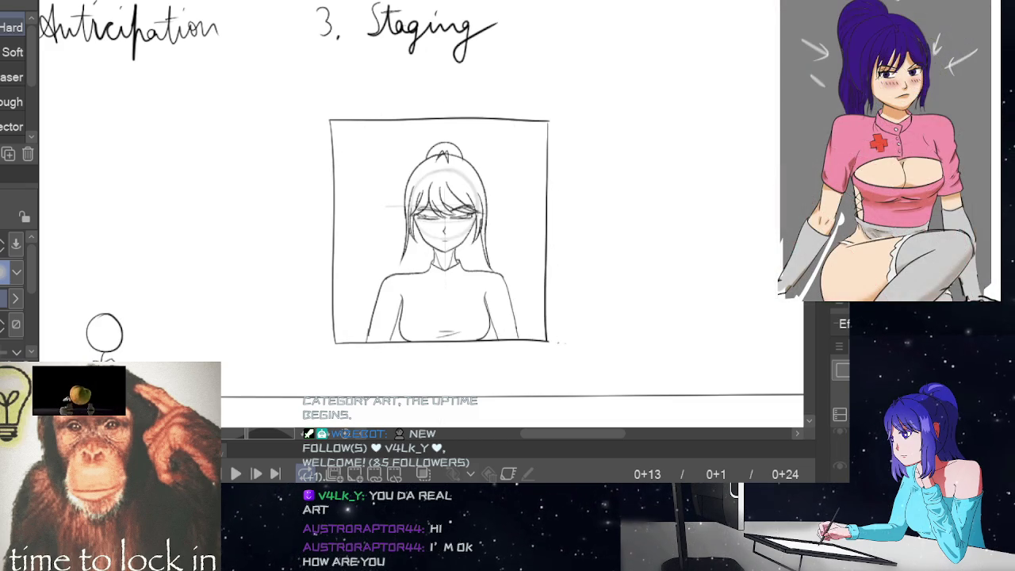
{"action": "key", "text": "Right"}
{"action": "key", "text": "Right"}
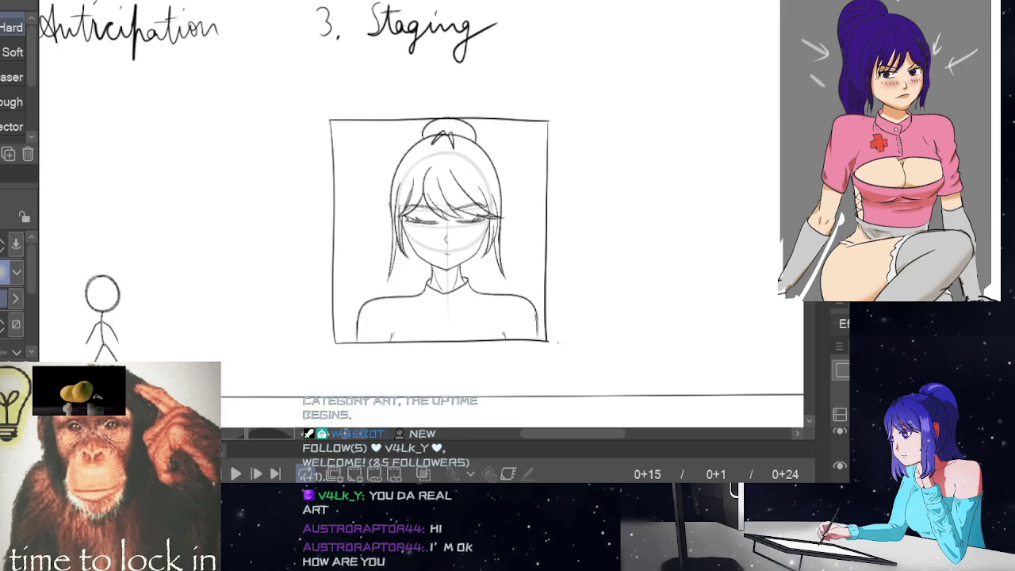
{"action": "key", "text": "Right"}
{"action": "key", "text": "Left"}
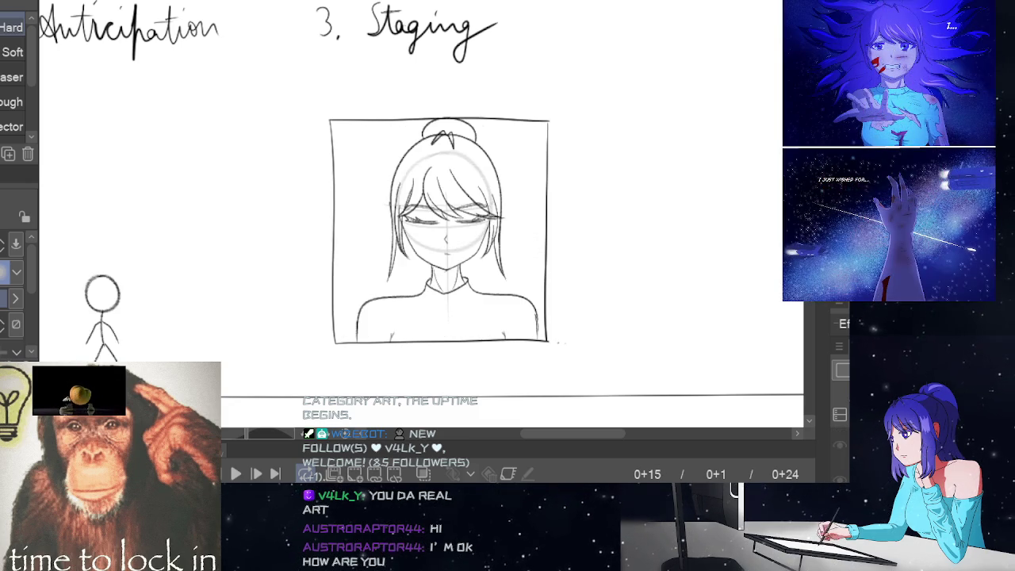
{"action": "key", "text": "Right"}
{"action": "key", "text": "Right"}
{"action": "key", "text": "Right"}
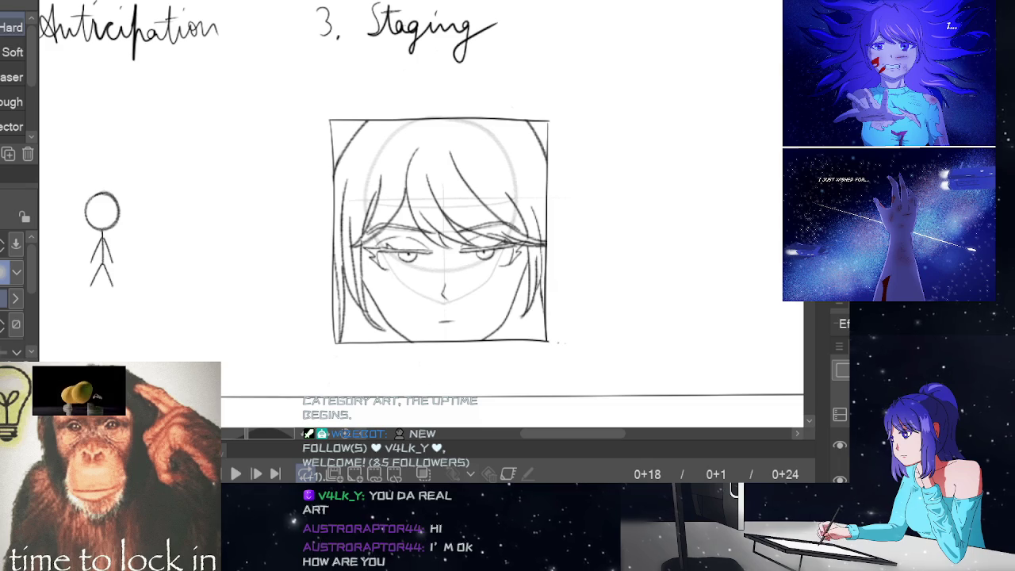
Step: Hide the guide circle and cross-lines layer and play the animation again
{"action": "left_click", "coordinate": [235, 474]}
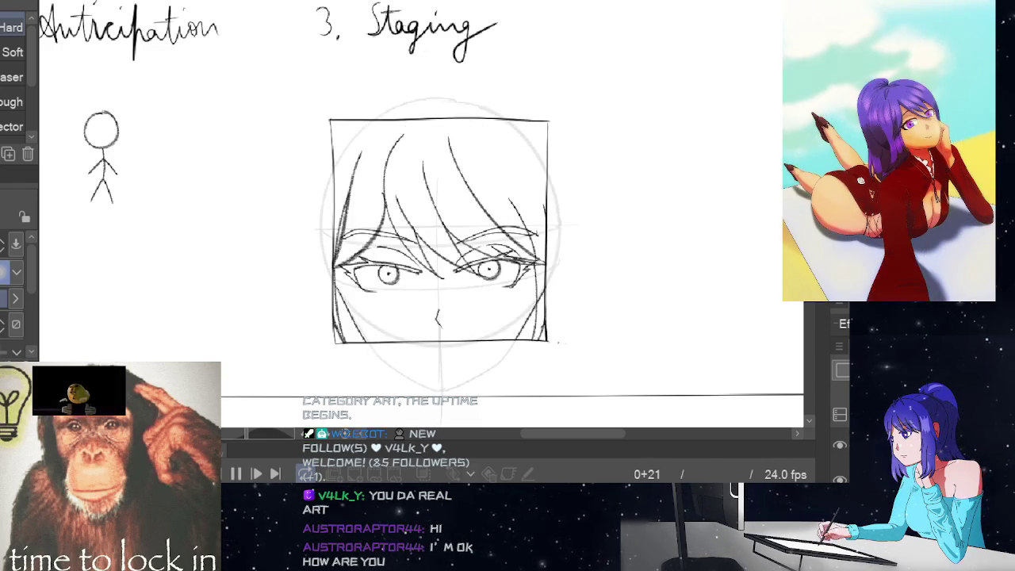
{"action": "key", "text": "space"}
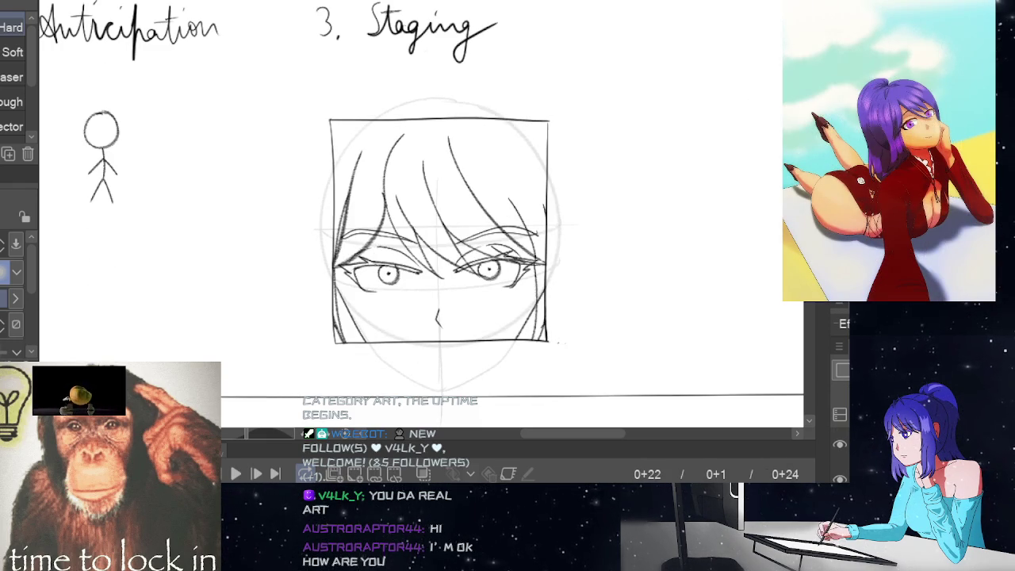
{"action": "left_click", "coordinate": [840, 478]}
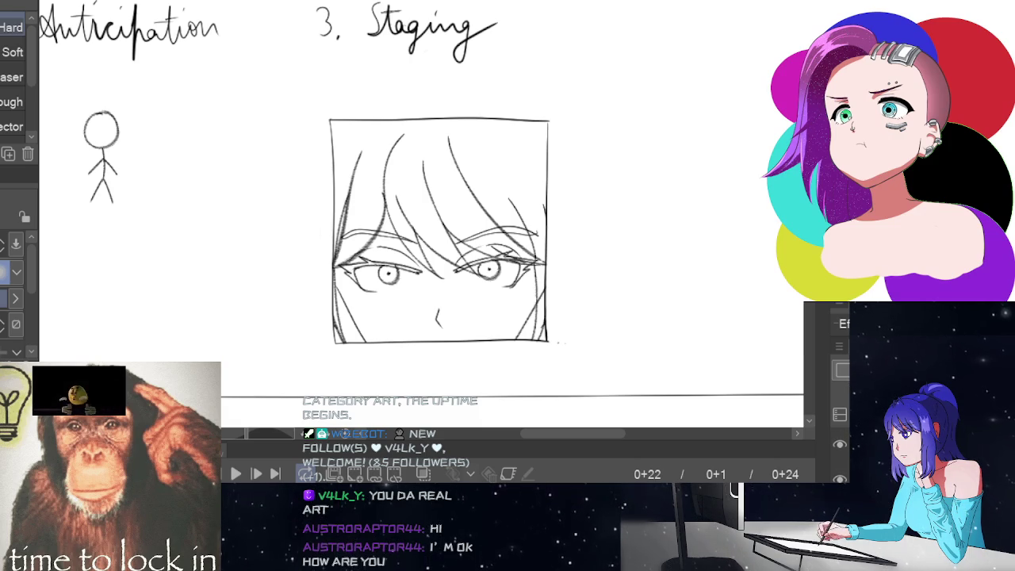
{"action": "key", "text": "space"}
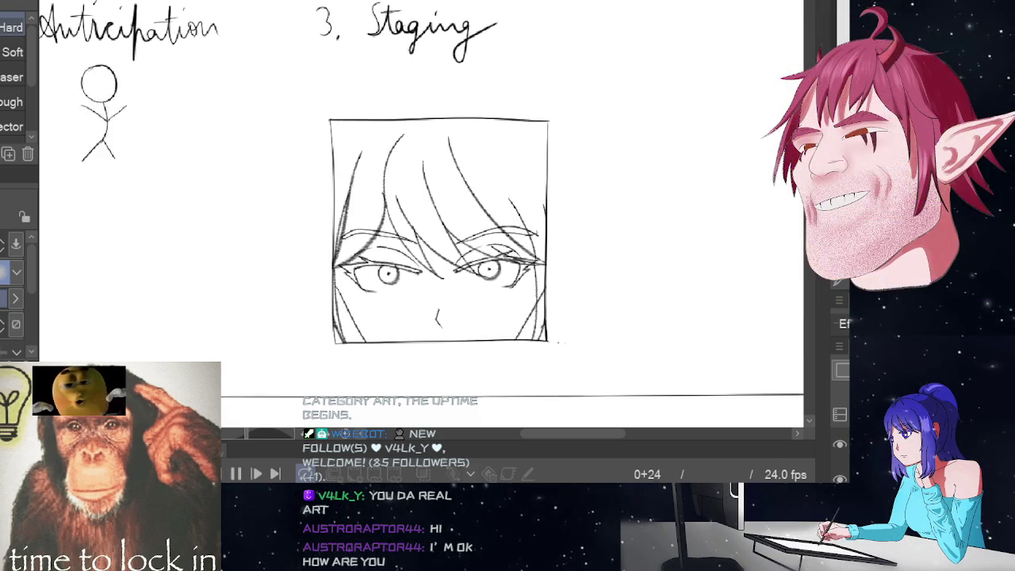
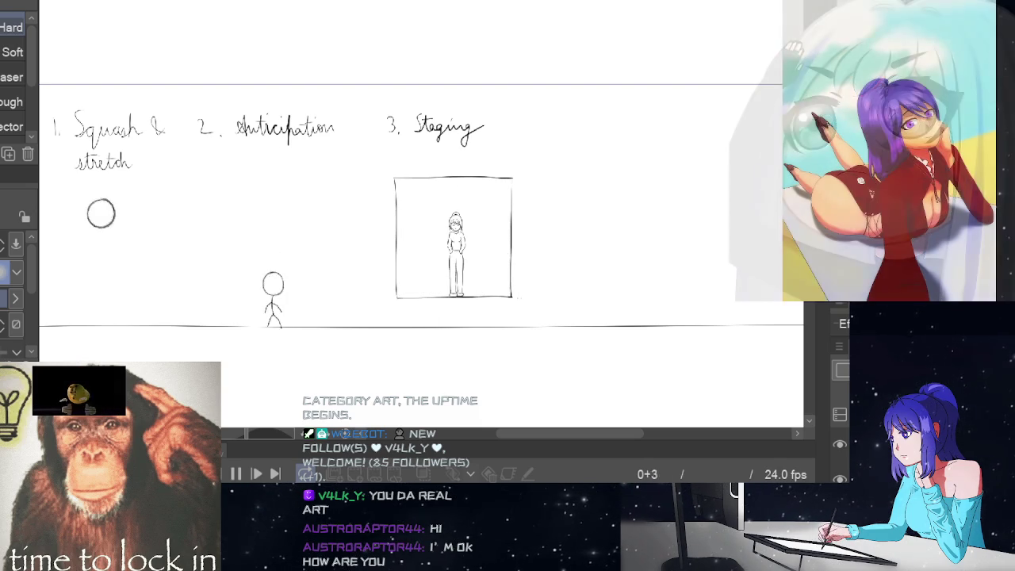
Step: Stop the animation playback and switch to the Pencil for heading 4 beside '3. Staging'
{"action": "key", "text": "space"}
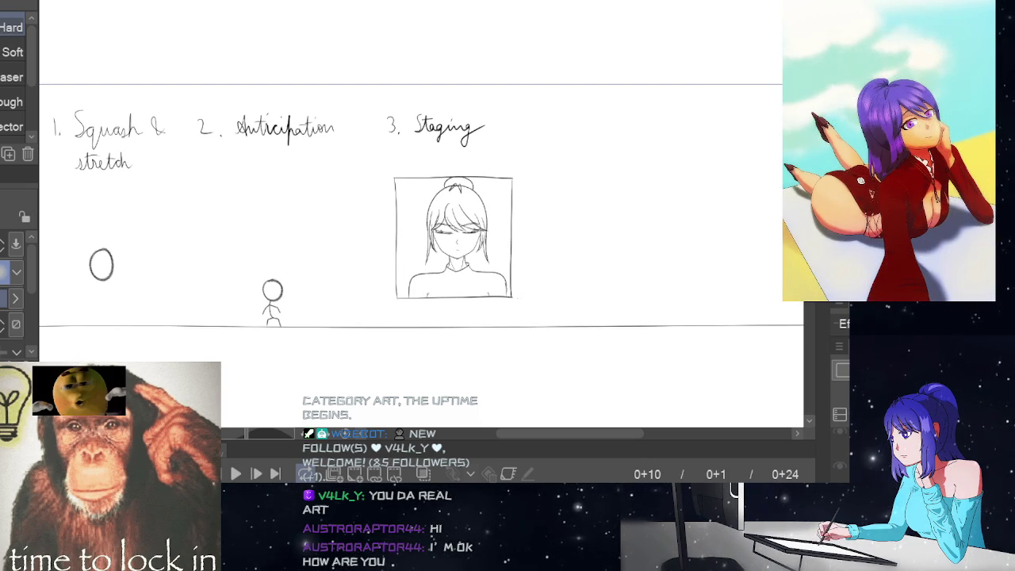
{"action": "key", "text": "p"}
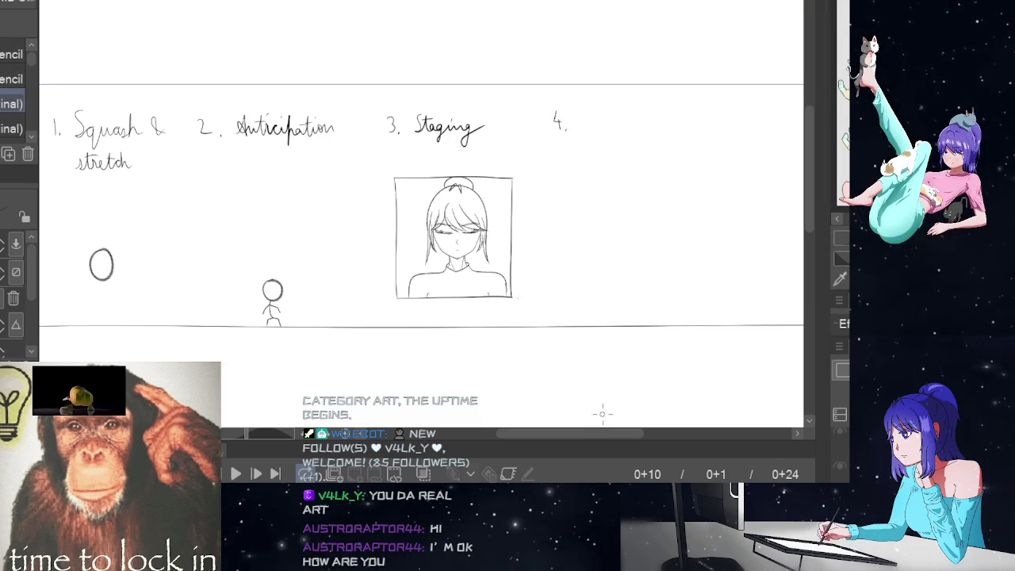
Step: Handwrite 'Straight ahead & pose to pose' after '4.' in pen across two lines
{"action": "left_click_drag", "start_coordinate": [592, 430], "coordinate": [613, 435]}
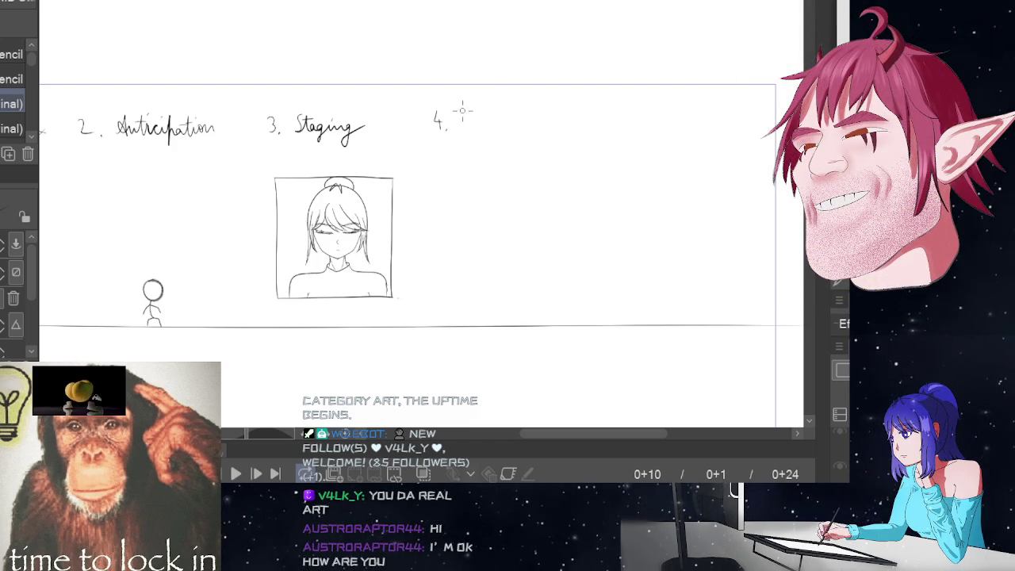
{"action": "left_click_drag", "start_coordinate": [461, 114], "coordinate": [461, 137]}
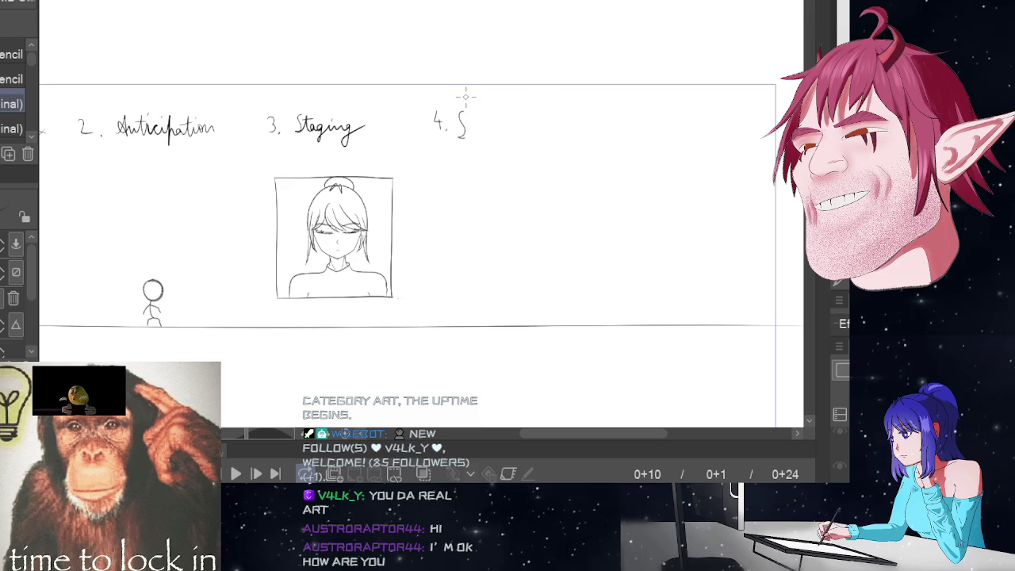
{"action": "key", "text": "p"}
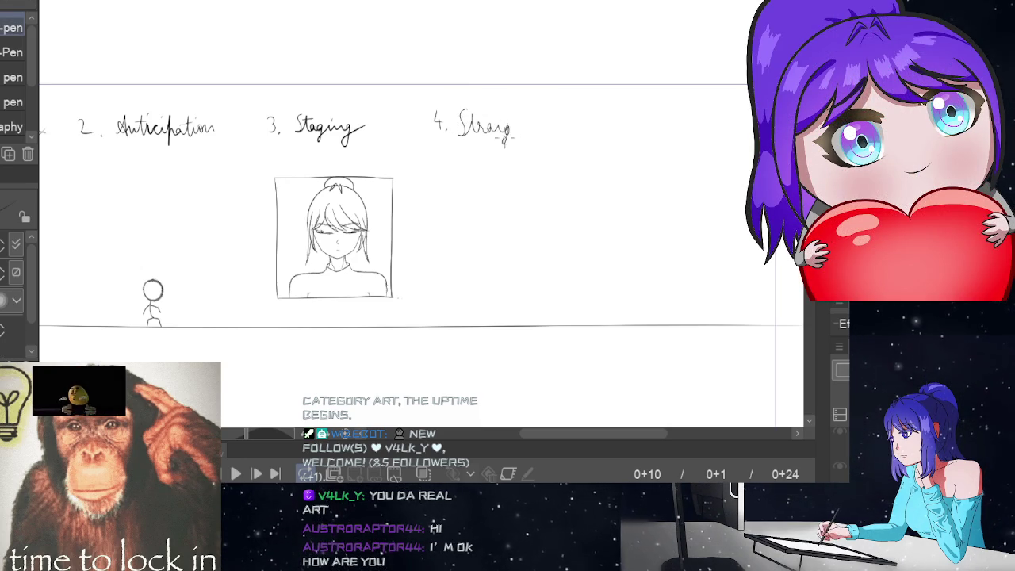
{"action": "mouse_move", "coordinate": [553, 125]}
{"action": "left_mouse_down"}
{"action": "mouse_move", "coordinate": [544, 134]}
{"action": "mouse_move", "coordinate": [559, 136]}
{"action": "left_mouse_up"}
{"action": "left_click_drag", "start_coordinate": [555, 127], "coordinate": [567, 127]}
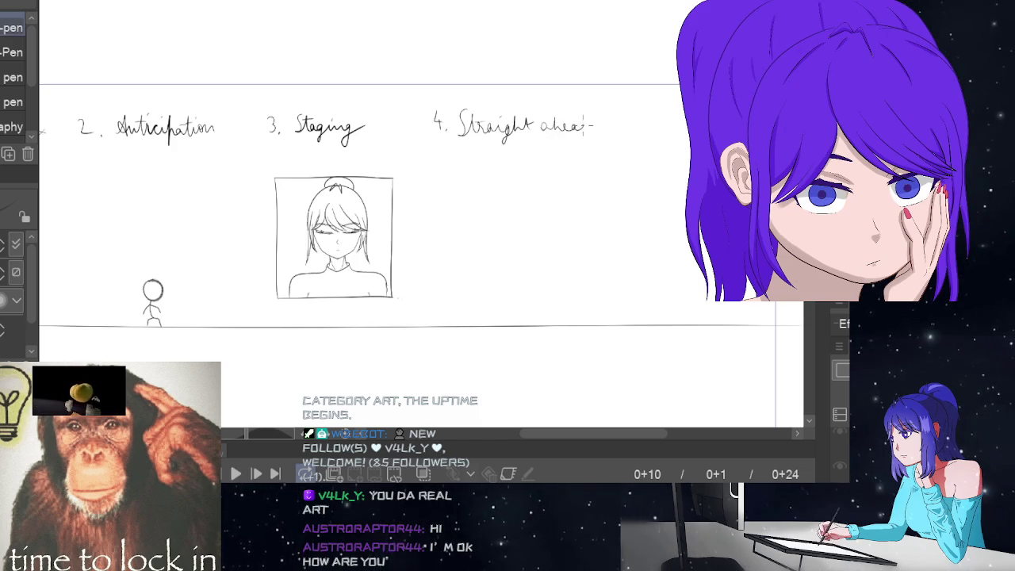
{"action": "left_click_drag", "start_coordinate": [468, 161], "coordinate": [592, 163]}
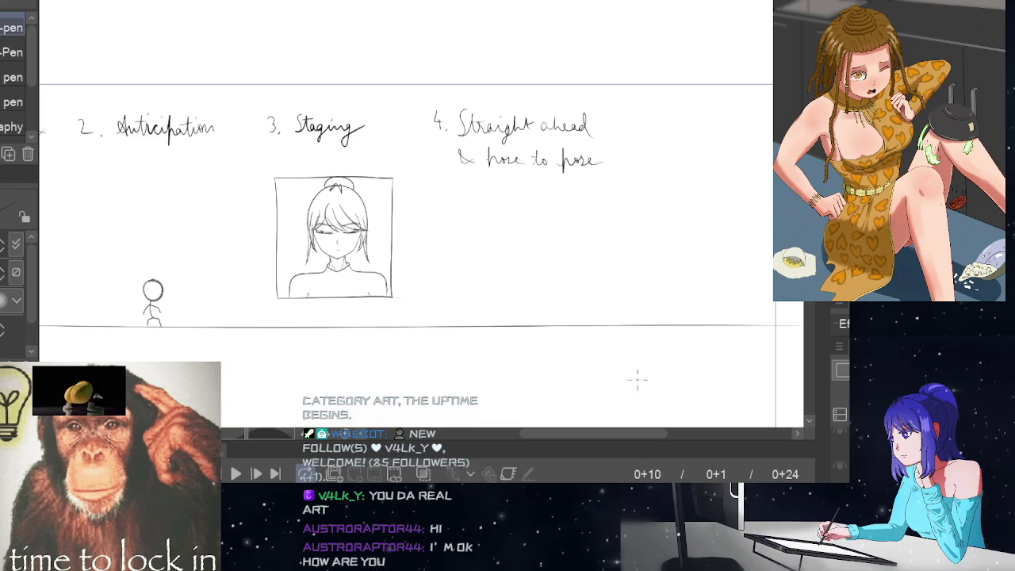
{"action": "left_click_drag", "start_coordinate": [641, 433], "coordinate": [628, 433]}
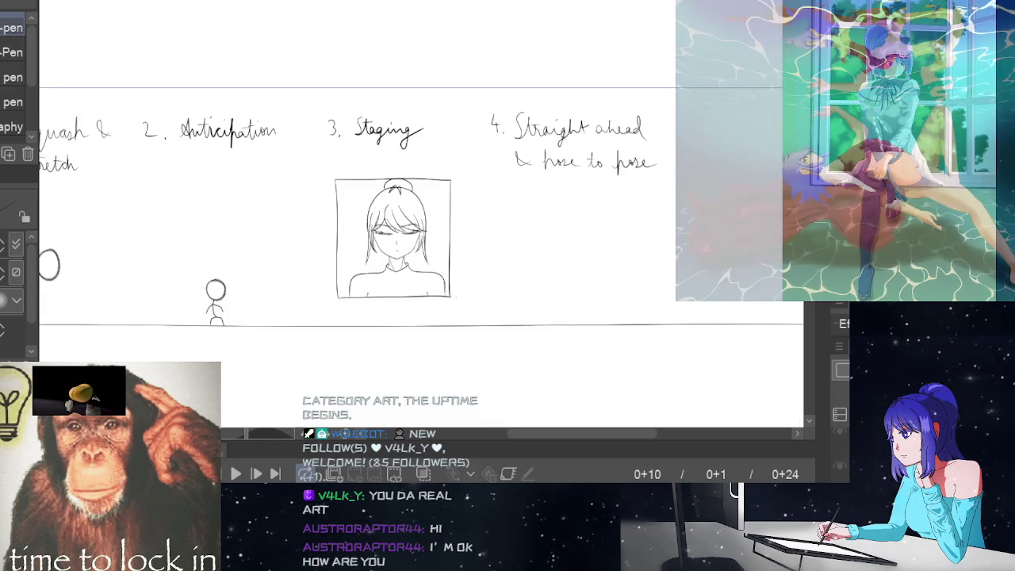
Step: Zoom out and scroll to view the whole sheet with all four headings and sketches
{"action": "key", "text": "ctrl+minus"}
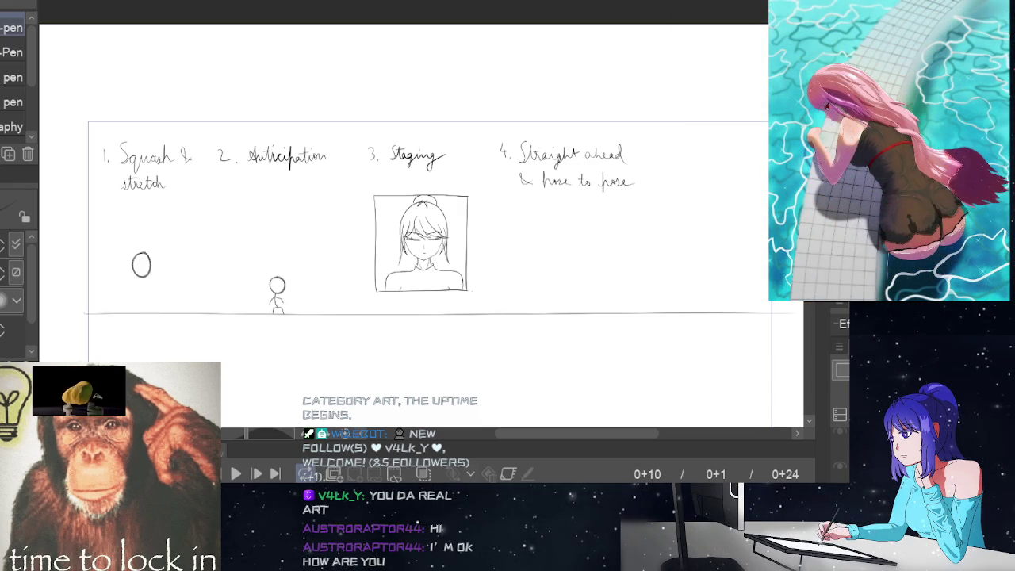
{"action": "scroll", "coordinate": [635, 316], "scroll_direction": "down", "scroll_amount": 2}
{"action": "scroll", "coordinate": [634, 316], "scroll_direction": "down", "scroll_amount": 2}
{"action": "scroll", "coordinate": [635, 315], "scroll_direction": "up", "scroll_amount": 2}
{"action": "scroll", "coordinate": [634, 315], "scroll_direction": "up", "scroll_amount": 2}
{"action": "scroll", "coordinate": [444, 238], "scroll_direction": "down", "scroll_amount": 1}
{"action": "scroll", "coordinate": [445, 238], "scroll_direction": "down", "scroll_amount": 1}
{"action": "scroll", "coordinate": [444, 237], "scroll_direction": "up", "scroll_amount": 1}
{"action": "scroll", "coordinate": [420, 238], "scroll_direction": "down", "scroll_amount": 5}
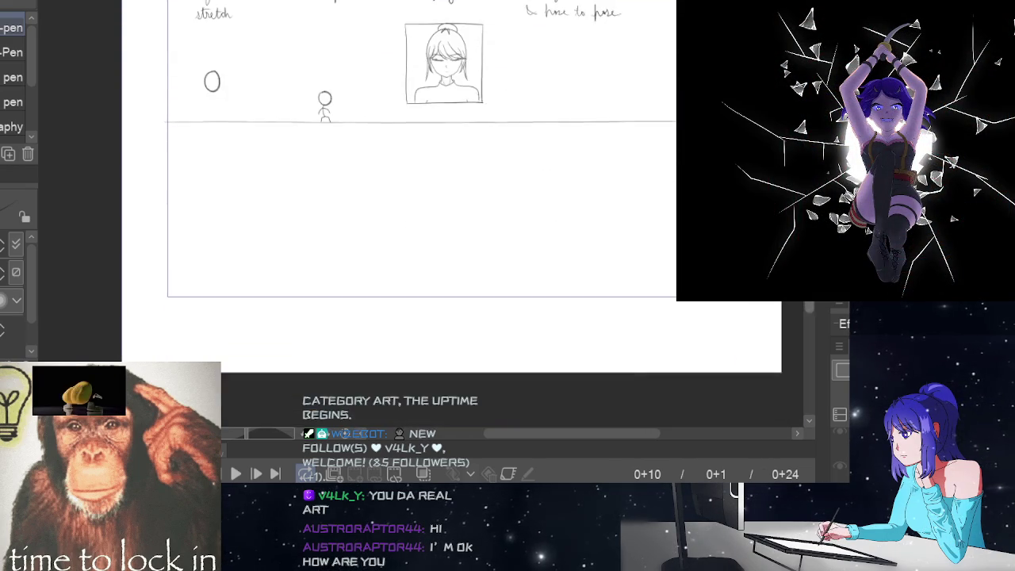
{"action": "scroll", "coordinate": [420, 238], "scroll_direction": "up", "scroll_amount": 2}
{"action": "scroll", "coordinate": [611, 106], "scroll_direction": "up", "scroll_amount": 1}
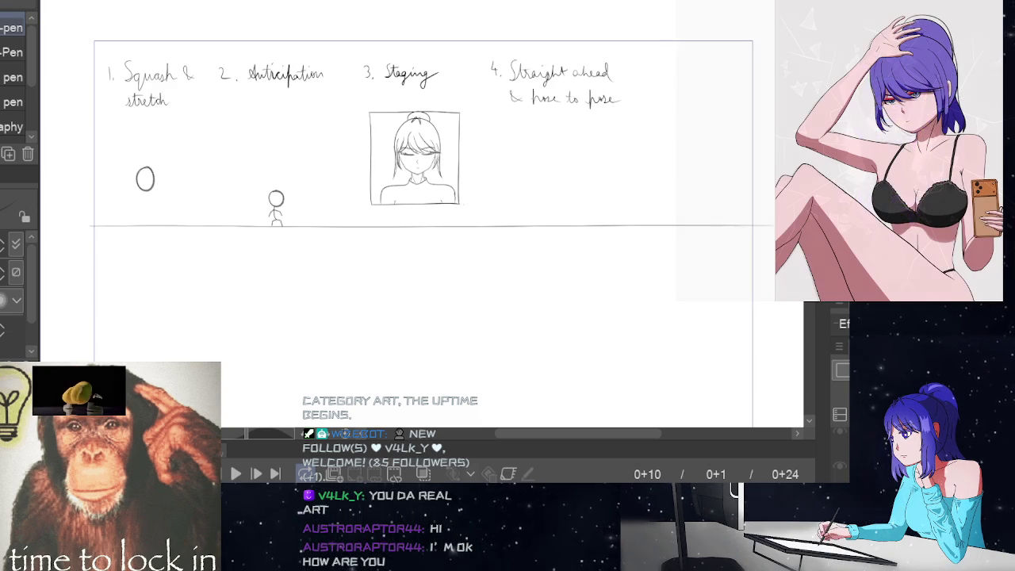
Step: Zoom in on the Staging box face sketch and play the animation back at 24 fps
{"action": "scroll", "coordinate": [421, 230], "scroll_direction": "up", "scroll_amount": 2}
{"action": "scroll", "coordinate": [420, 230], "scroll_direction": "up", "scroll_amount": 1}
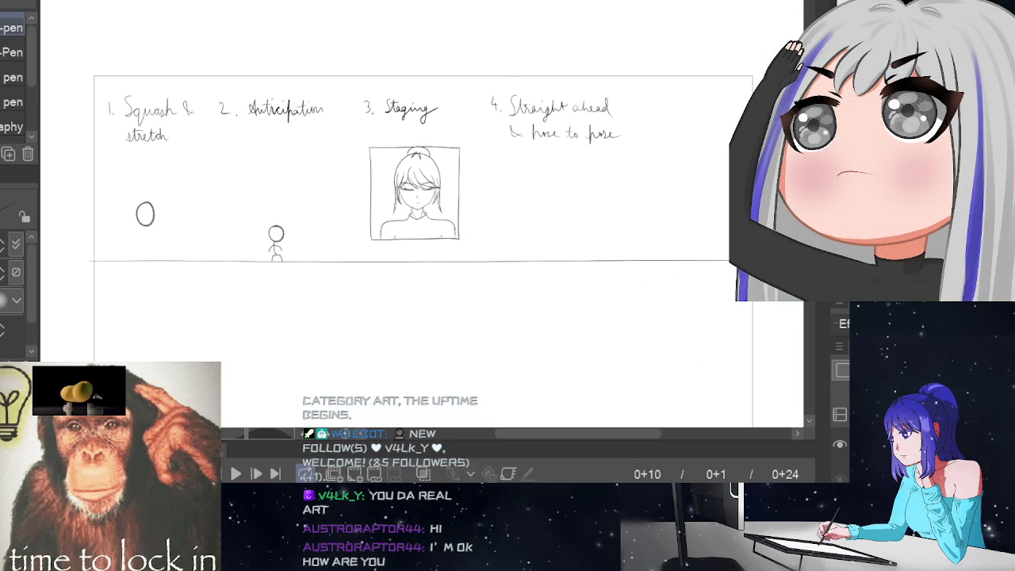
{"action": "scroll", "coordinate": [587, 204], "scroll_direction": "up", "scroll_amount": 2}
{"action": "left_click", "coordinate": [584, 204]}
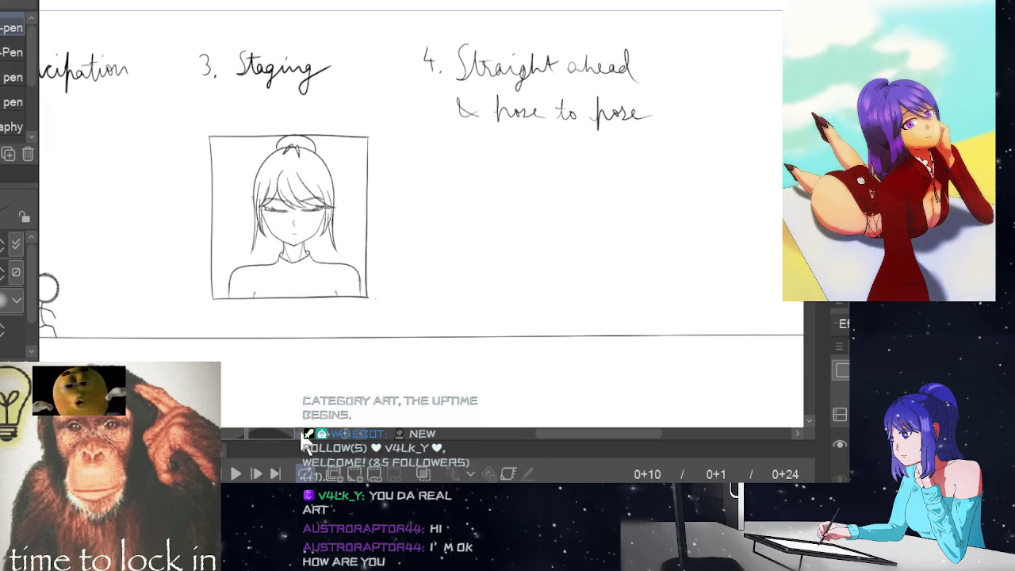
{"action": "scroll", "coordinate": [523, 439], "scroll_direction": "left", "scroll_amount": 5}
{"action": "left_click", "coordinate": [235, 473]}
{"action": "left_click", "coordinate": [599, 308], "text": "alt"}
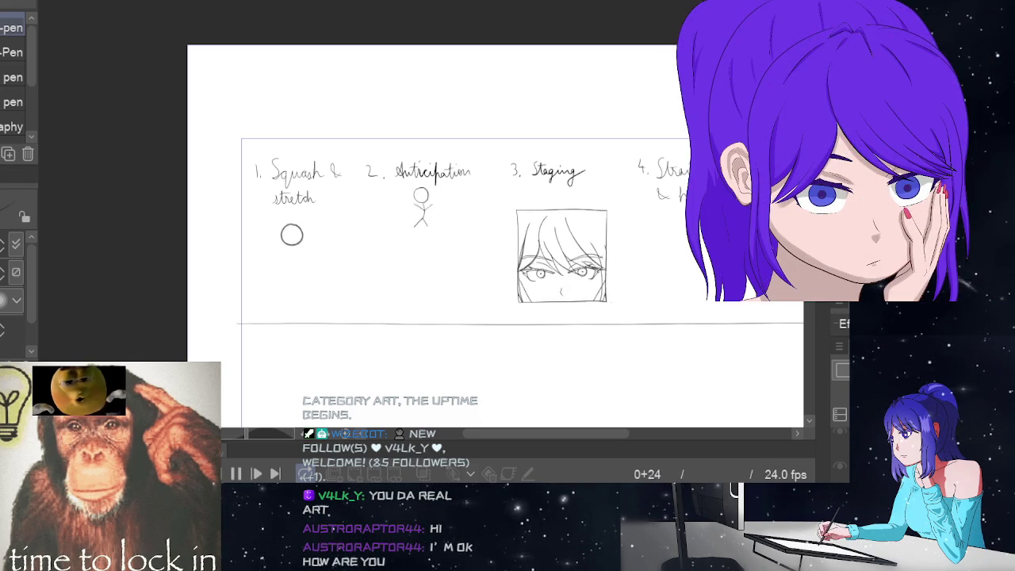
{"action": "left_click", "coordinate": [236, 473]}
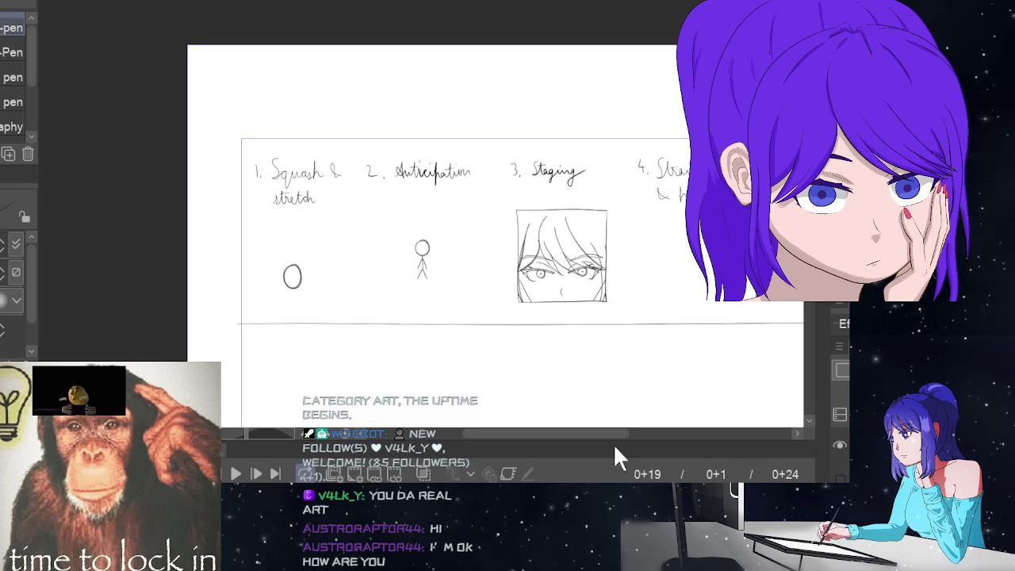
{"action": "scroll", "coordinate": [647, 266], "scroll_direction": "up", "scroll_amount": 2}
{"action": "scroll", "coordinate": [666, 266], "scroll_direction": "up", "scroll_amount": 2}
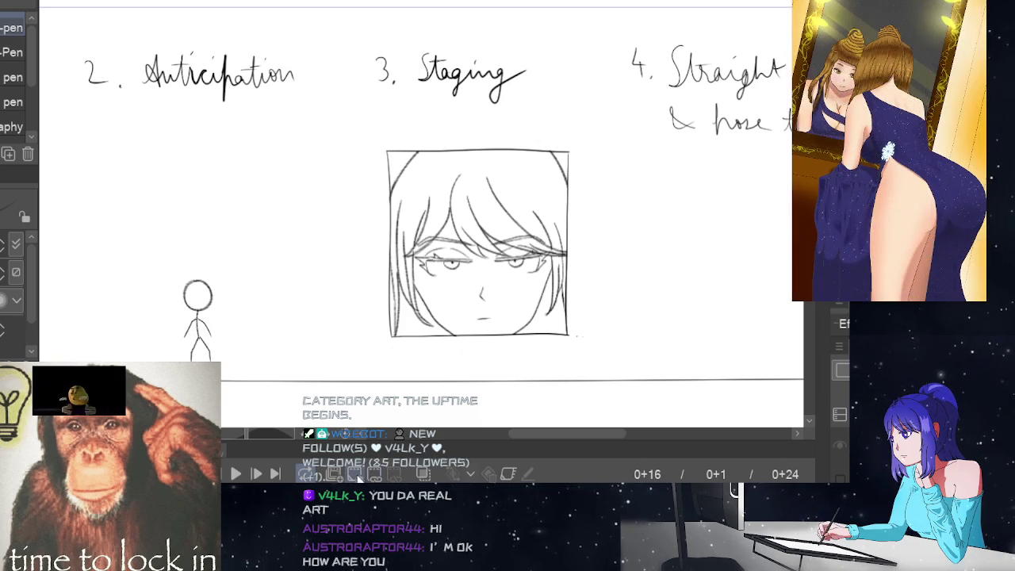
{"action": "left_click", "coordinate": [358, 475]}
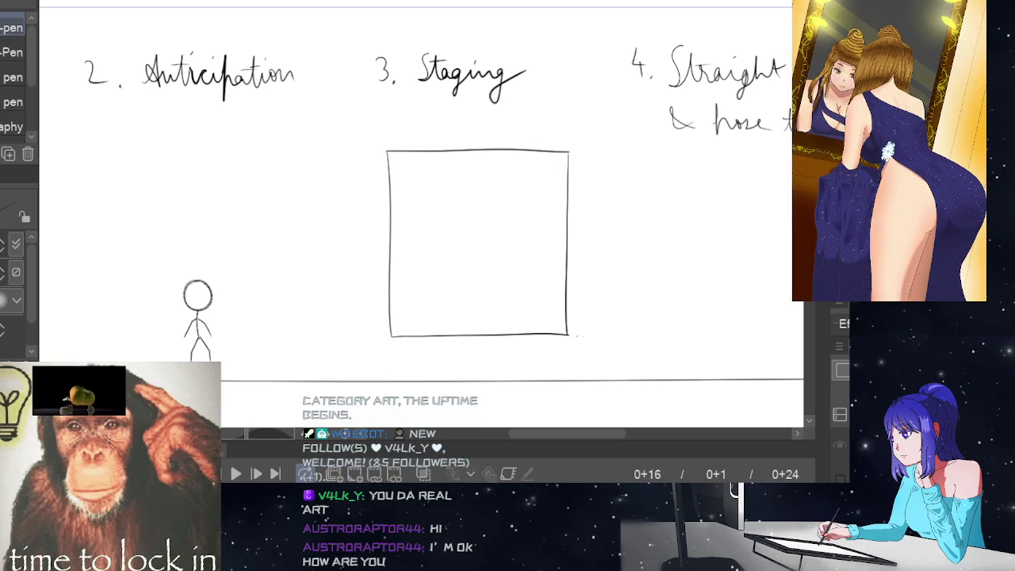
{"action": "key", "text": "Right"}
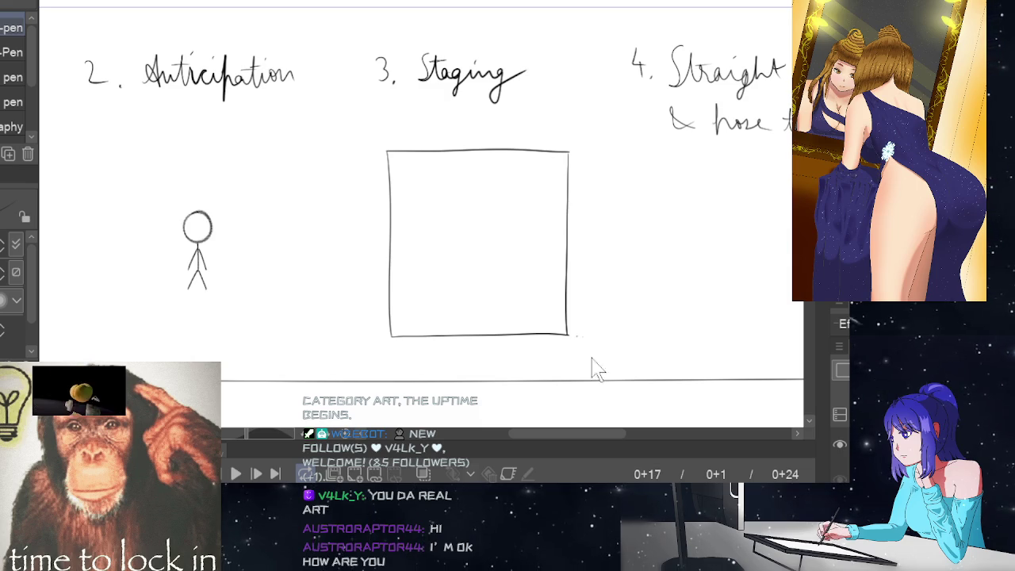
{"action": "key", "text": "Left"}
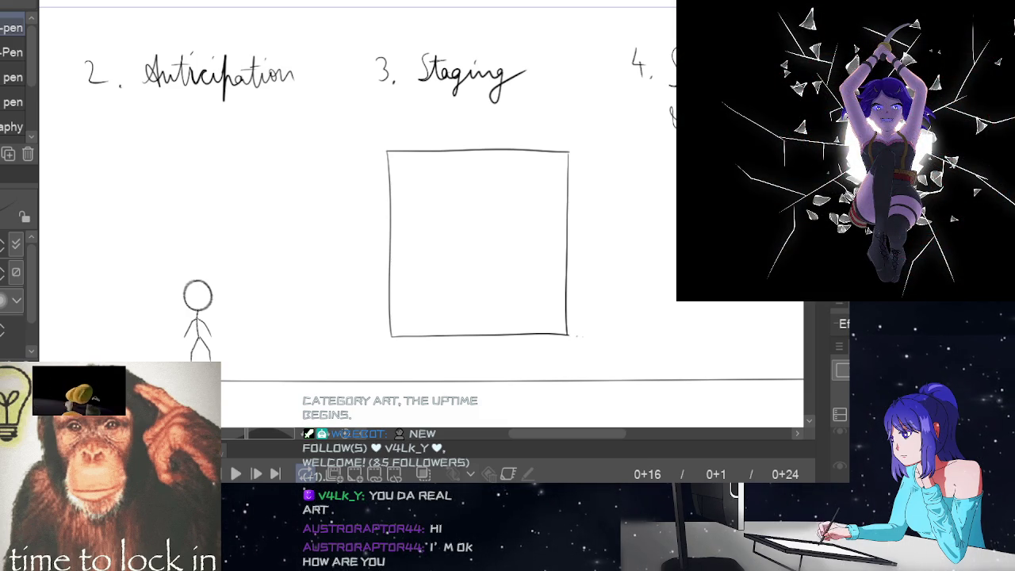
{"action": "scroll", "coordinate": [421, 199], "scroll_direction": "up", "scroll_amount": 1}
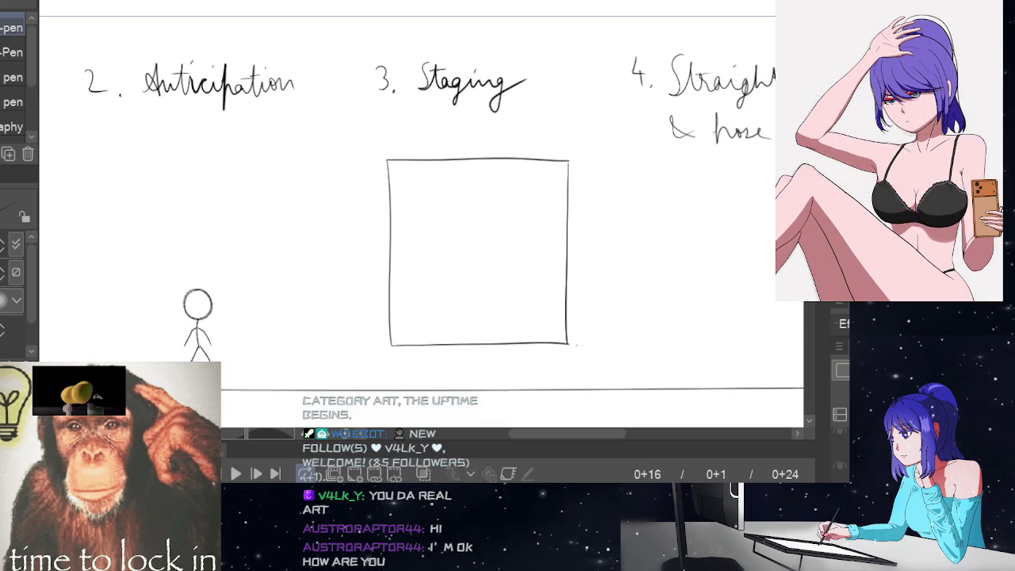
Step: Return to frame 0+16, enable onion skin, and zoom into the face sketch box
{"action": "left_click", "coordinate": [497, 400]}
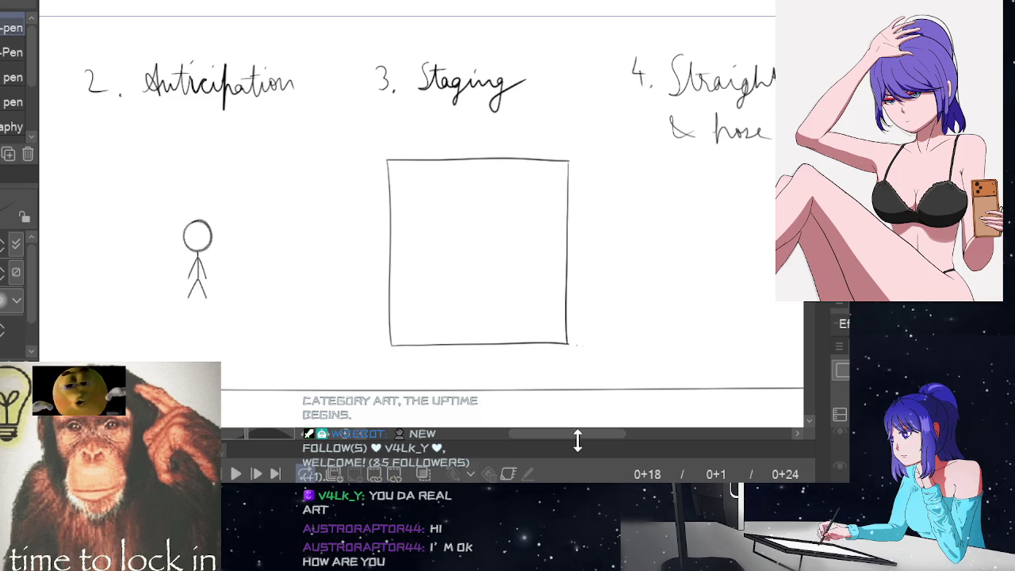
{"action": "key", "text": "Left"}
{"action": "key", "text": "Left"}
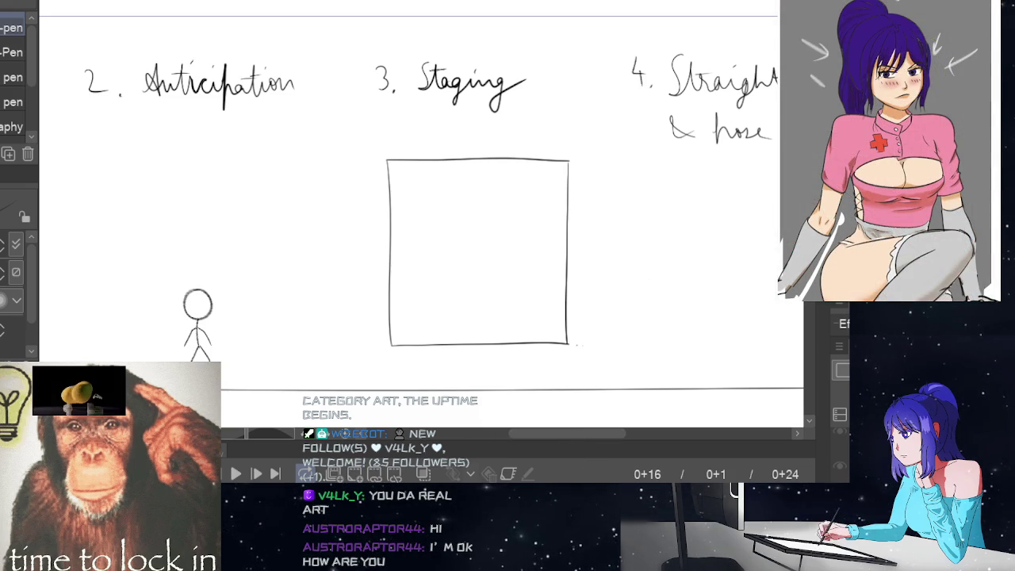
{"action": "left_click", "coordinate": [424, 474]}
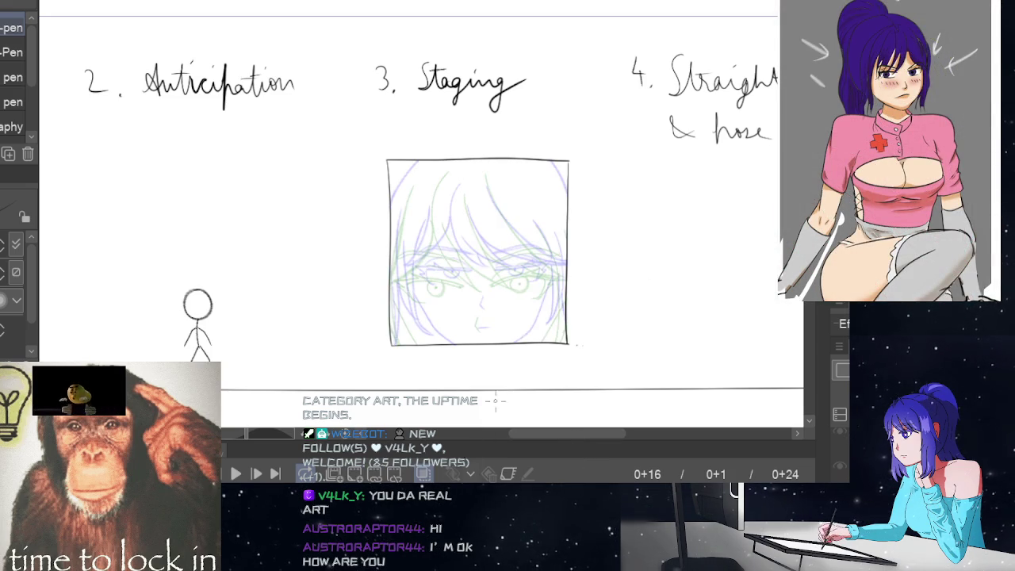
{"action": "left_click", "coordinate": [473, 273]}
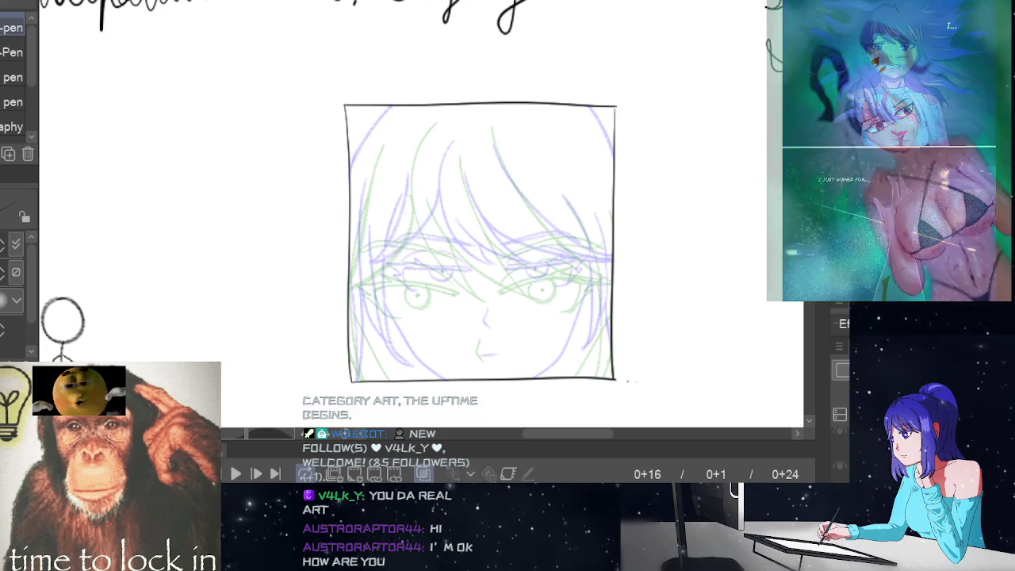
Step: Select the Pencil, compare neighbouring frames, and ink a first dark hair line
{"action": "key", "text": "p"}
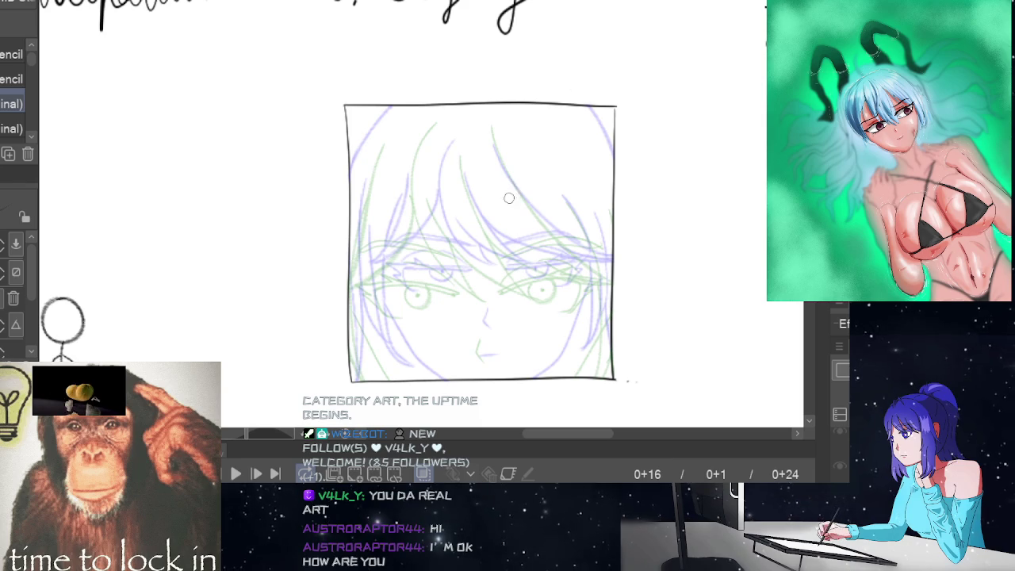
{"action": "key", "text": "space"}
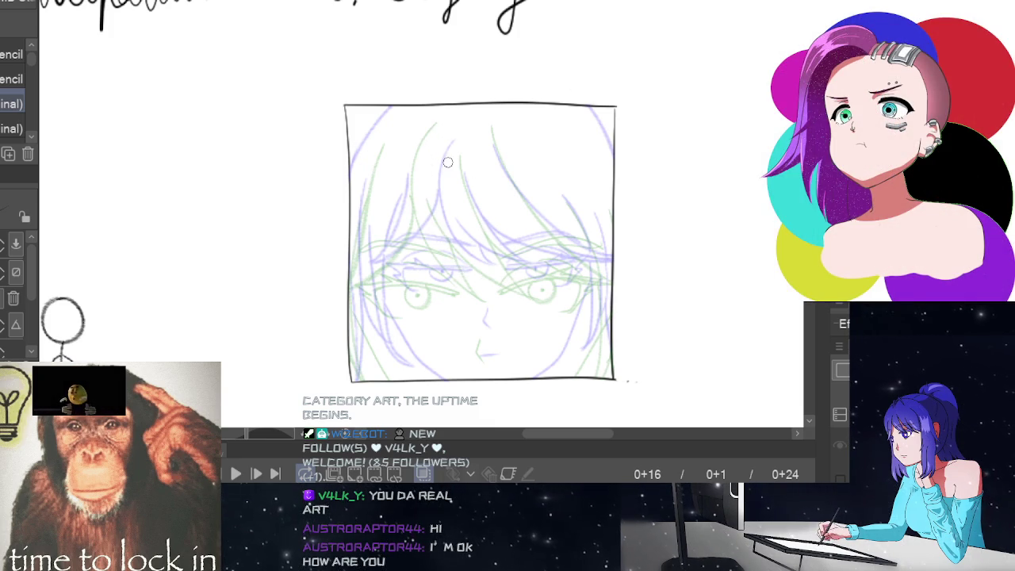
{"action": "left_click_drag", "start_coordinate": [440, 133], "coordinate": [488, 282]}
Step: Redraw the first fringe hair stroke until it fits, checking against frame 0+19
{"action": "key", "text": "ctrl+z"}
{"action": "mouse_move", "coordinate": [441, 132]}
{"action": "left_mouse_down"}
{"action": "mouse_move", "coordinate": [426, 193]}
{"action": "mouse_move", "coordinate": [488, 282]}
{"action": "left_mouse_up"}
{"action": "key", "text": "ctrl+z"}
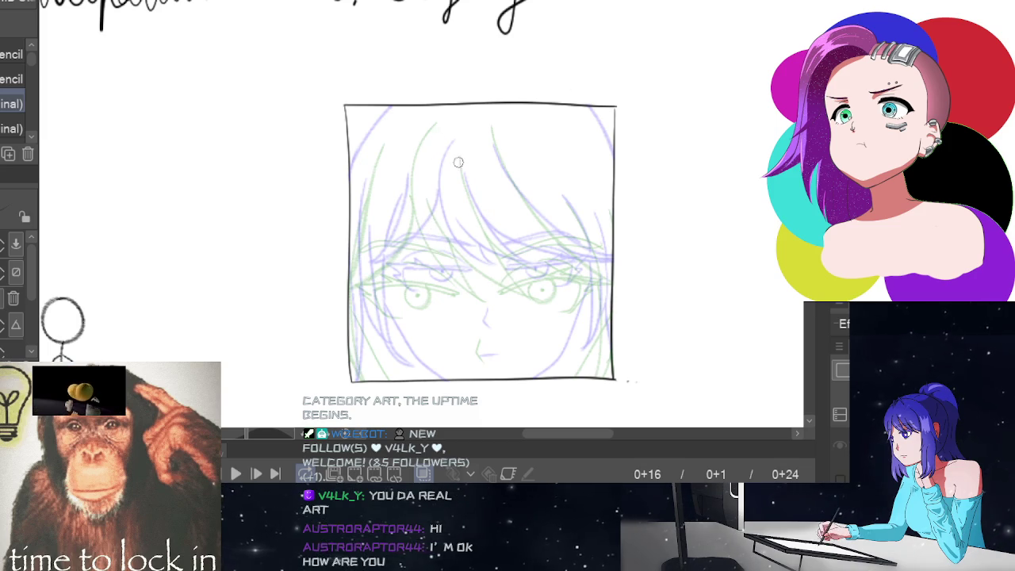
{"action": "mouse_move", "coordinate": [442, 131]}
{"action": "left_mouse_down"}
{"action": "mouse_move", "coordinate": [428, 162]}
{"action": "mouse_move", "coordinate": [487, 278]}
{"action": "left_mouse_up"}
{"action": "key", "text": "ctrl+z"}
{"action": "mouse_move", "coordinate": [442, 130]}
{"action": "left_mouse_down"}
{"action": "mouse_move", "coordinate": [427, 195]}
{"action": "mouse_move", "coordinate": [483, 278]}
{"action": "left_mouse_up"}
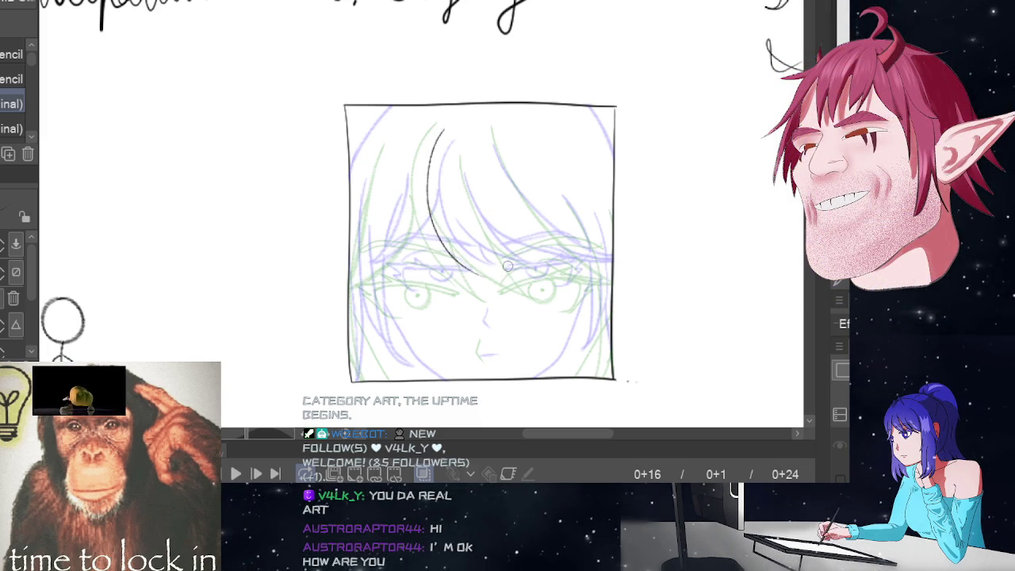
{"action": "key", "text": "ctrl+z"}
{"action": "mouse_move", "coordinate": [441, 130]}
{"action": "left_mouse_down"}
{"action": "mouse_move", "coordinate": [425, 188]}
{"action": "mouse_move", "coordinate": [484, 277]}
{"action": "left_mouse_up"}
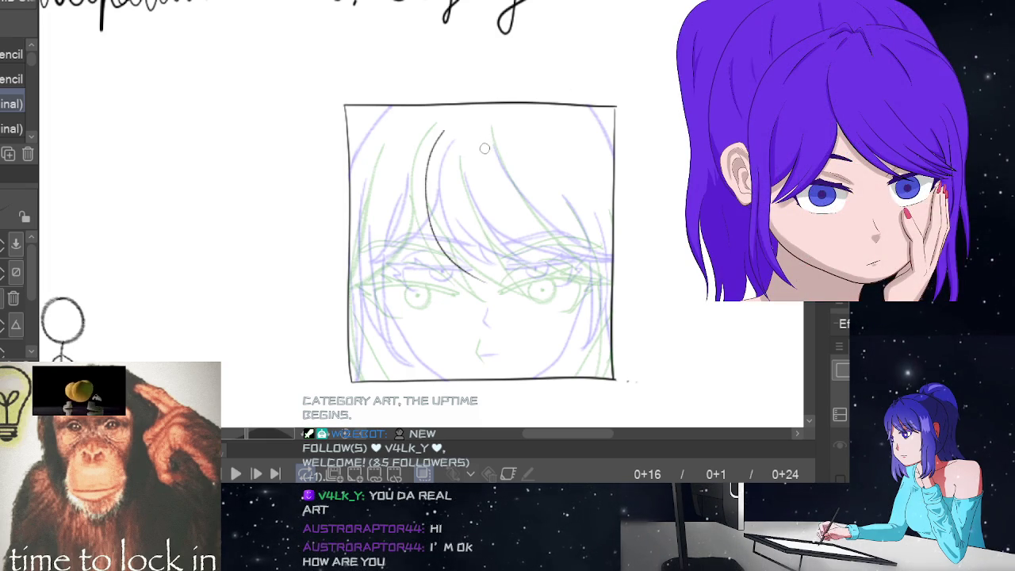
{"action": "key", "text": "space"}
{"action": "key", "text": "space"}
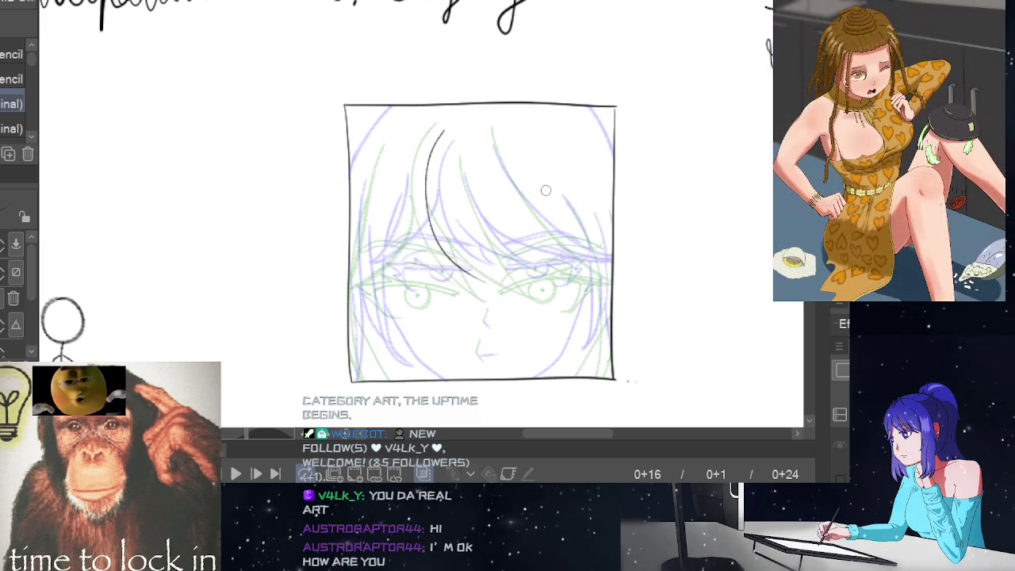
{"action": "key", "text": "space"}
{"action": "key", "text": "space"}
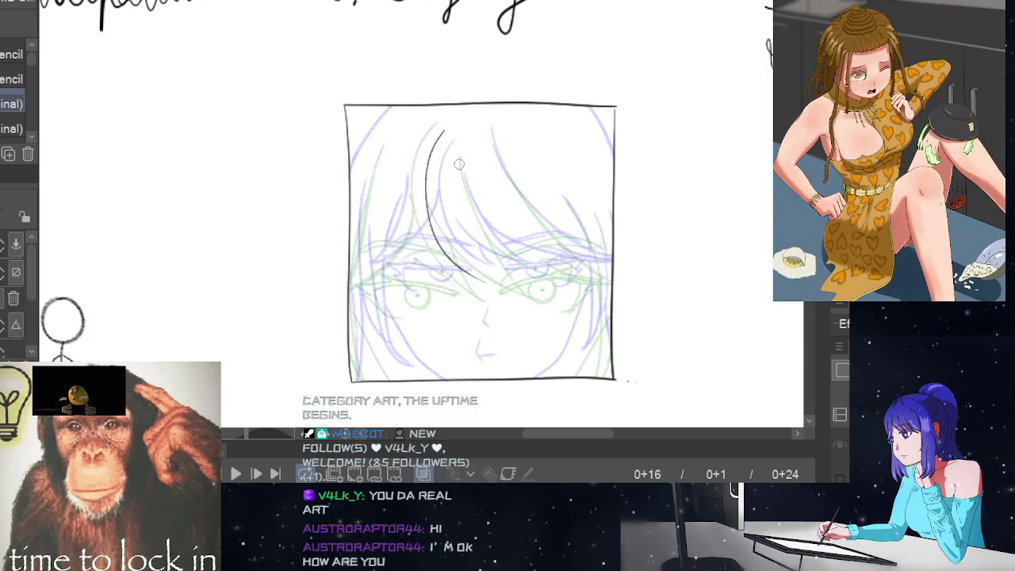
Step: Ink curved hair strands across the forehead and on the right side of the fringe
{"action": "left_click_drag", "start_coordinate": [459, 157], "coordinate": [465, 181]}
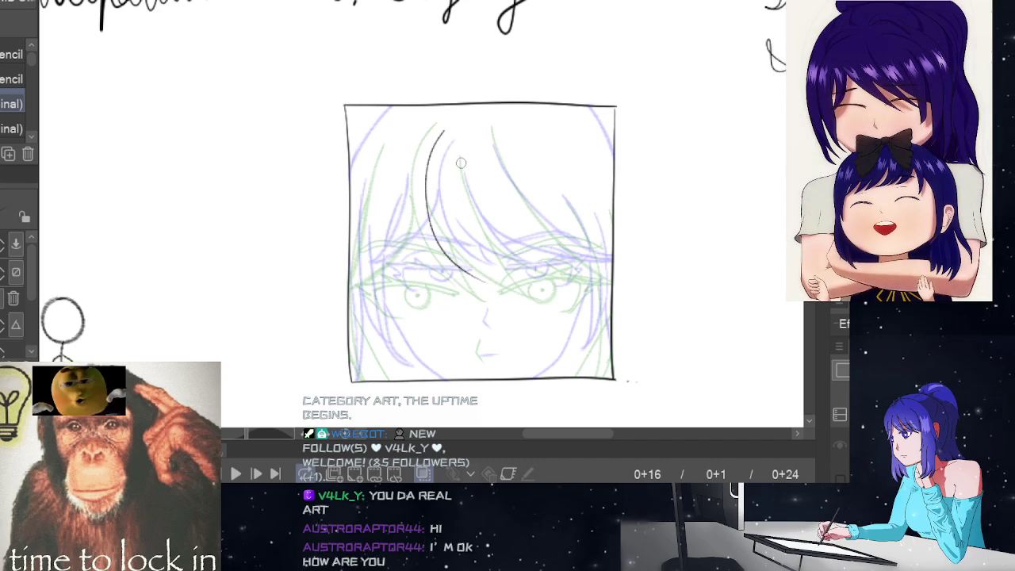
{"action": "key", "text": "ctrl+z"}
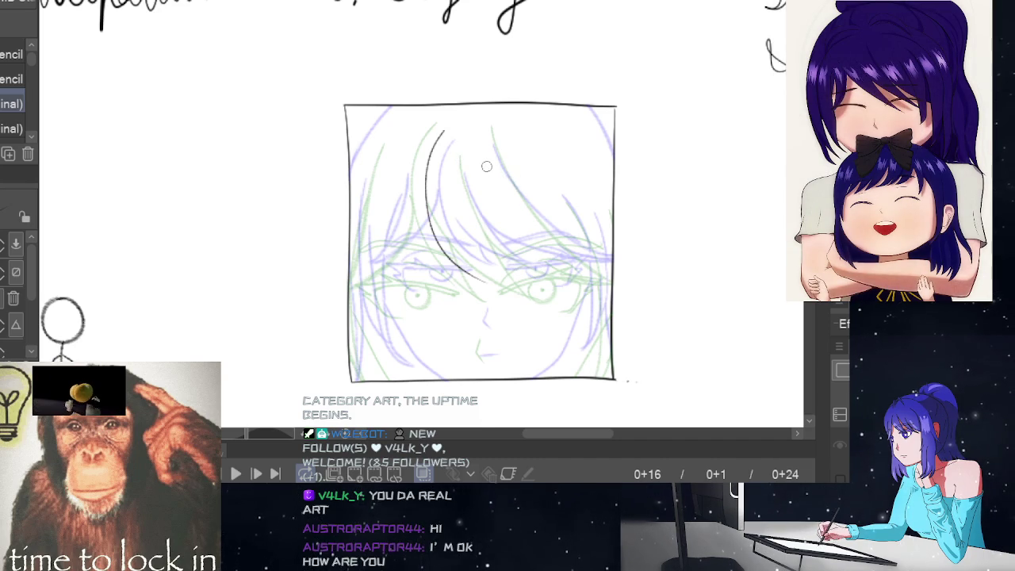
{"action": "left_click_drag", "start_coordinate": [460, 160], "coordinate": [520, 274]}
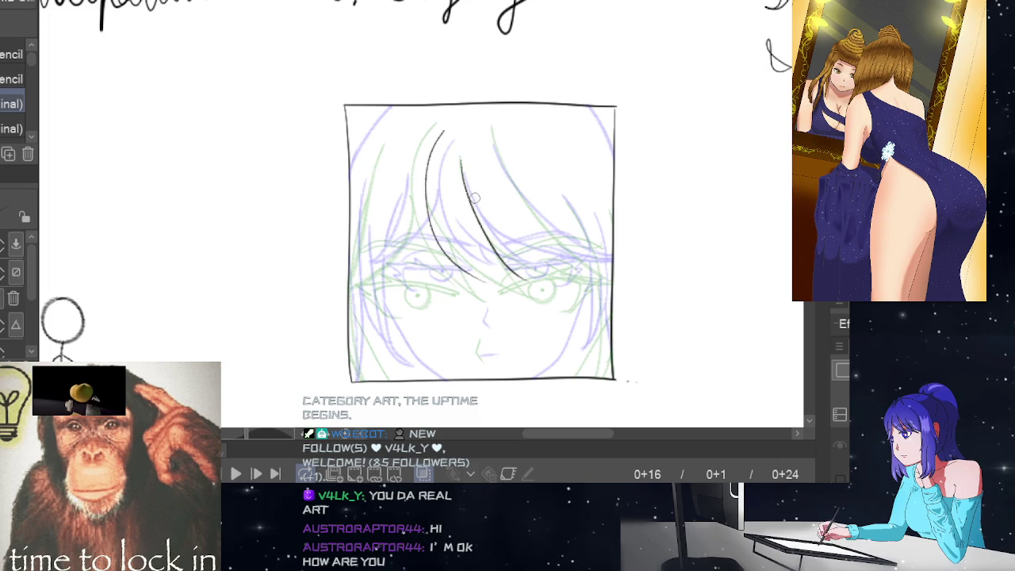
{"action": "left_click_drag", "start_coordinate": [446, 219], "coordinate": [554, 277]}
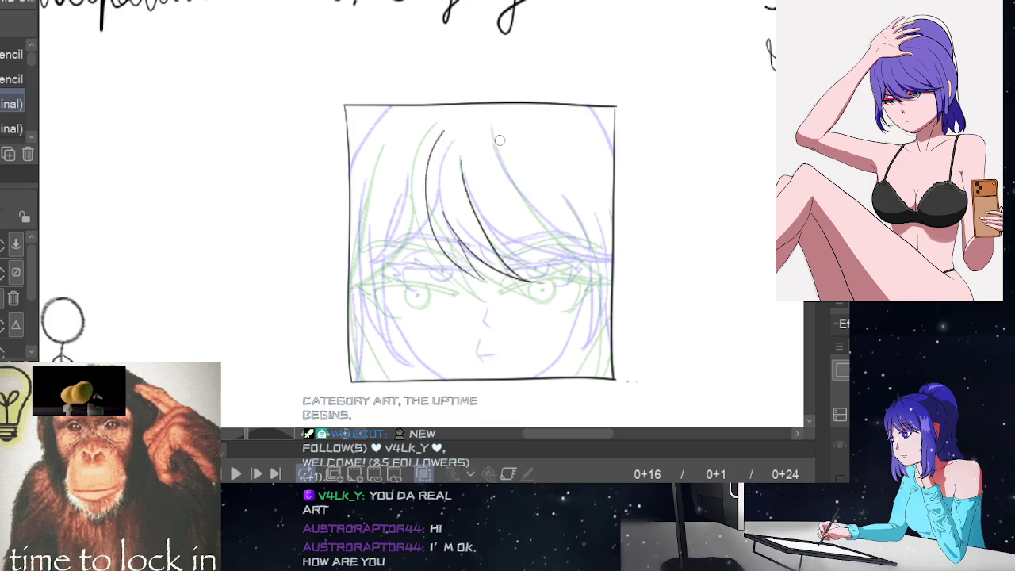
{"action": "left_click_drag", "start_coordinate": [489, 129], "coordinate": [623, 270]}
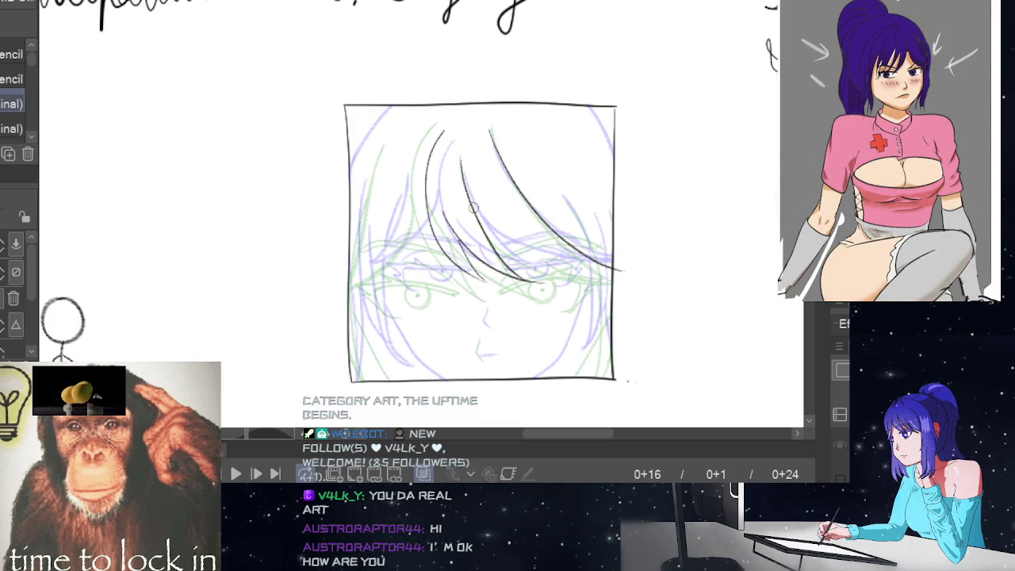
{"action": "left_click_drag", "start_coordinate": [490, 232], "coordinate": [617, 270]}
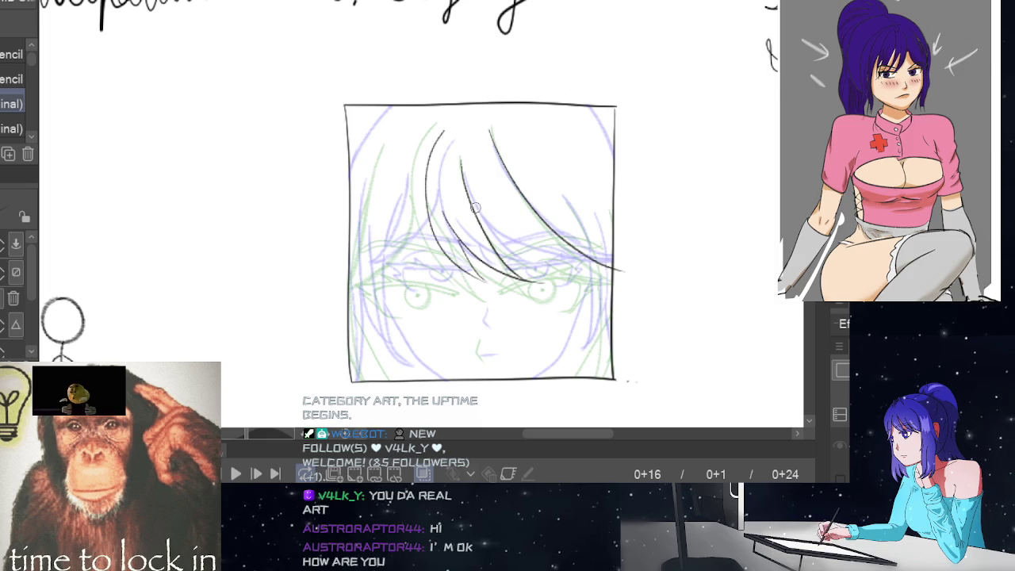
{"action": "left_click_drag", "start_coordinate": [479, 218], "coordinate": [630, 267]}
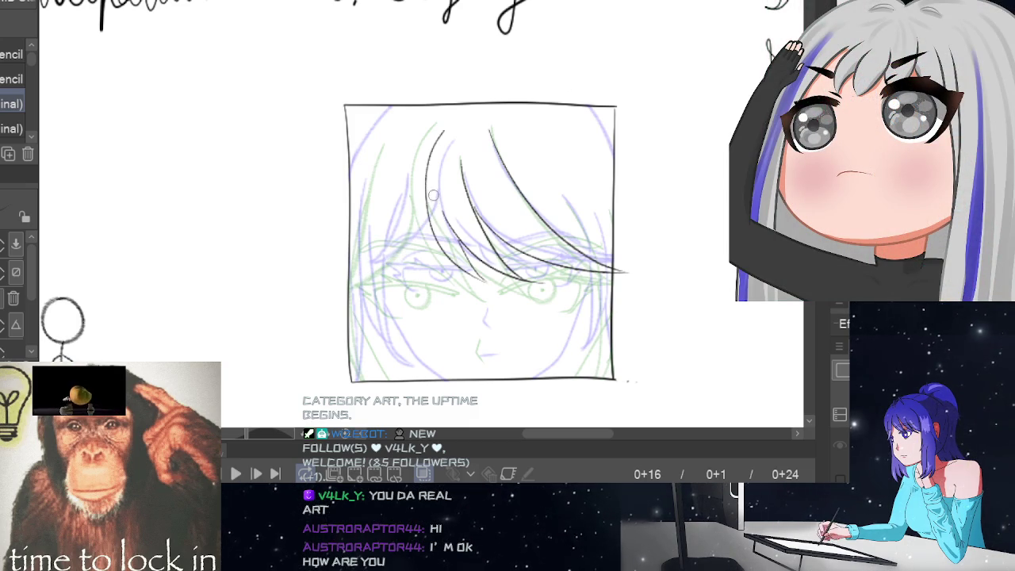
Step: Ink strands on the left of the bangs and a line across the fringe
{"action": "left_click_drag", "start_coordinate": [426, 196], "coordinate": [353, 276]}
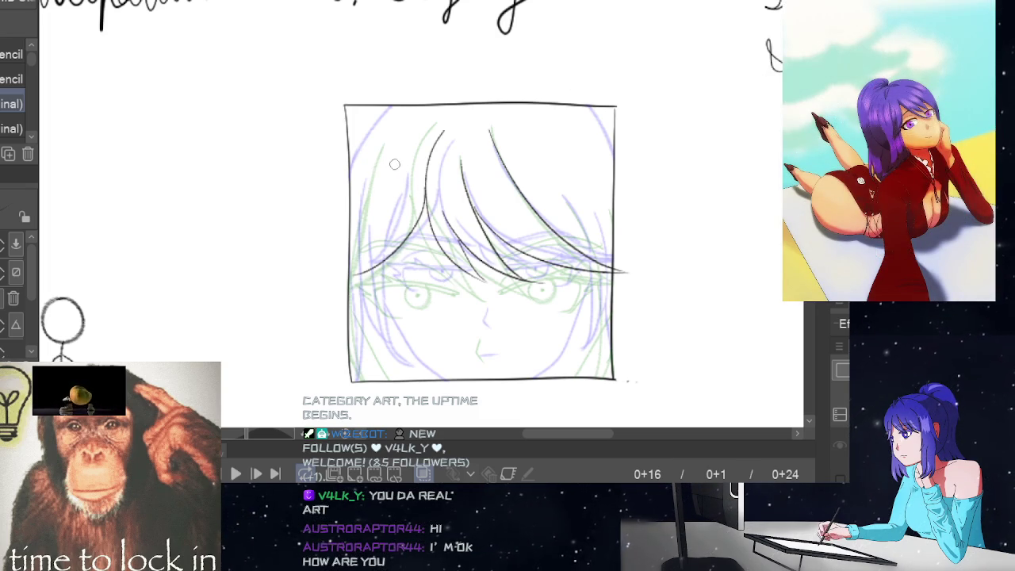
{"action": "left_click_drag", "start_coordinate": [393, 165], "coordinate": [370, 240]}
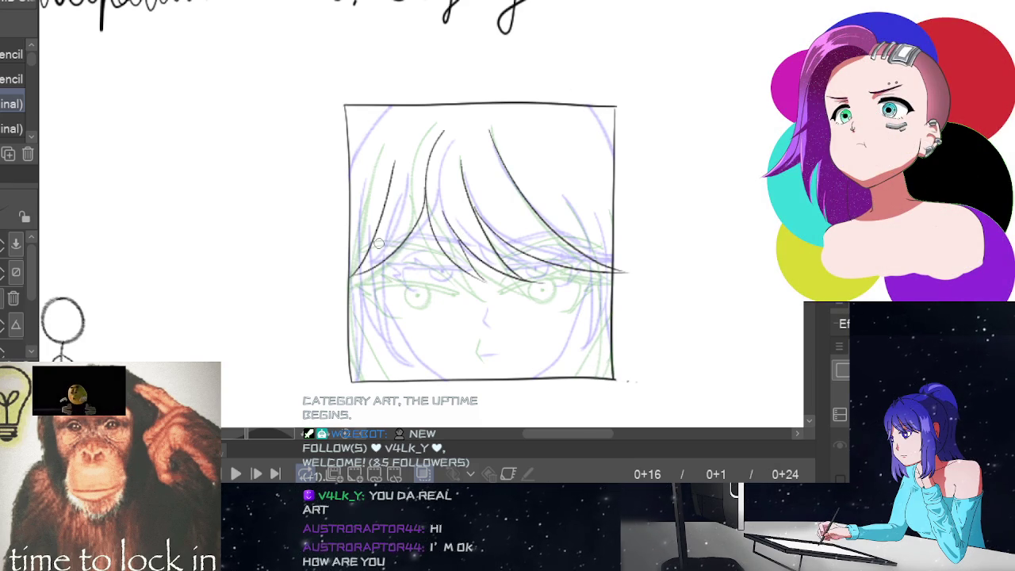
{"action": "left_click_drag", "start_coordinate": [380, 241], "coordinate": [405, 234]}
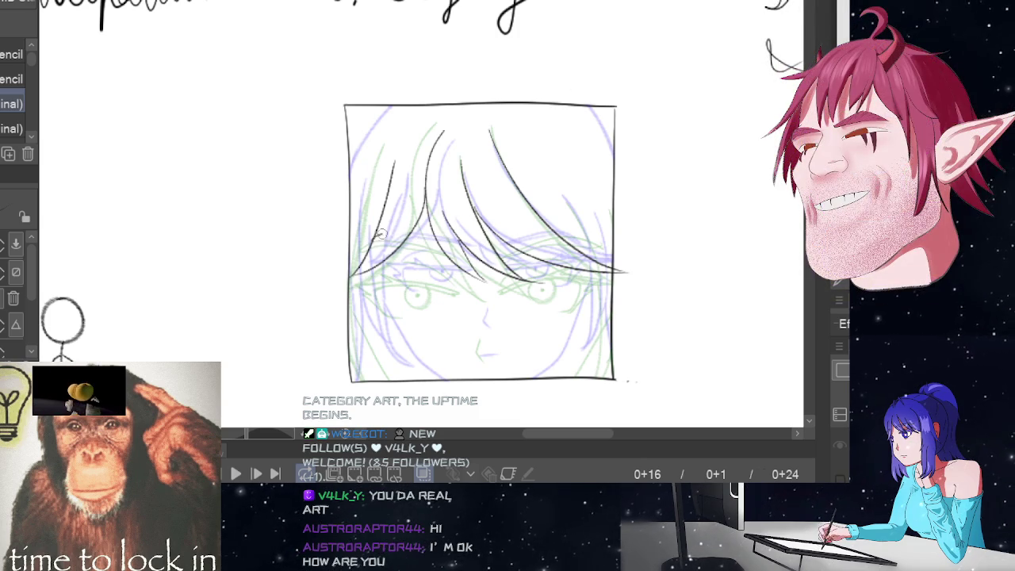
{"action": "left_click_drag", "start_coordinate": [380, 233], "coordinate": [476, 252]}
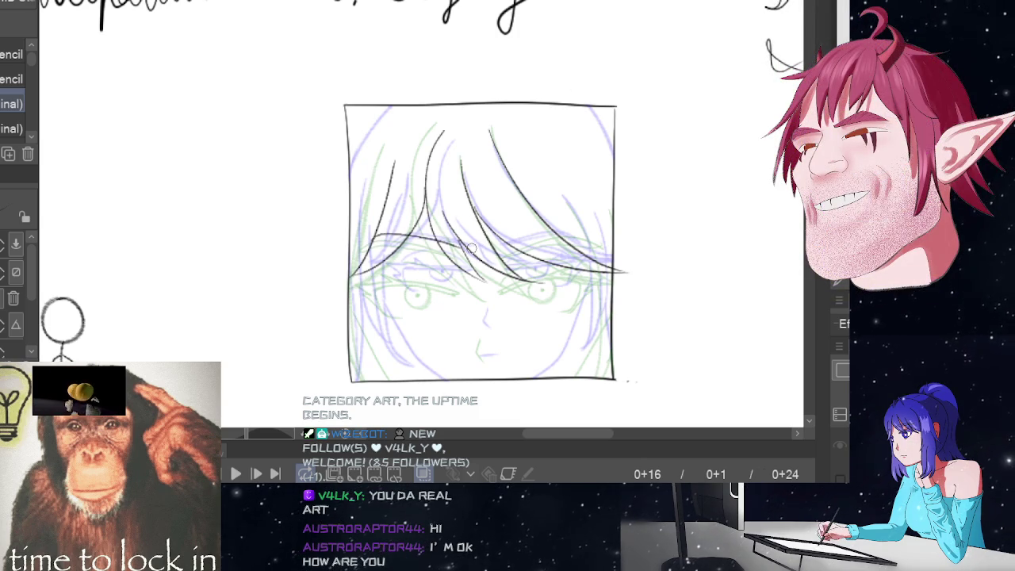
Step: Redraw the lower bangs line across the face, extending it to the right
{"action": "key", "text": "ctrl+z"}
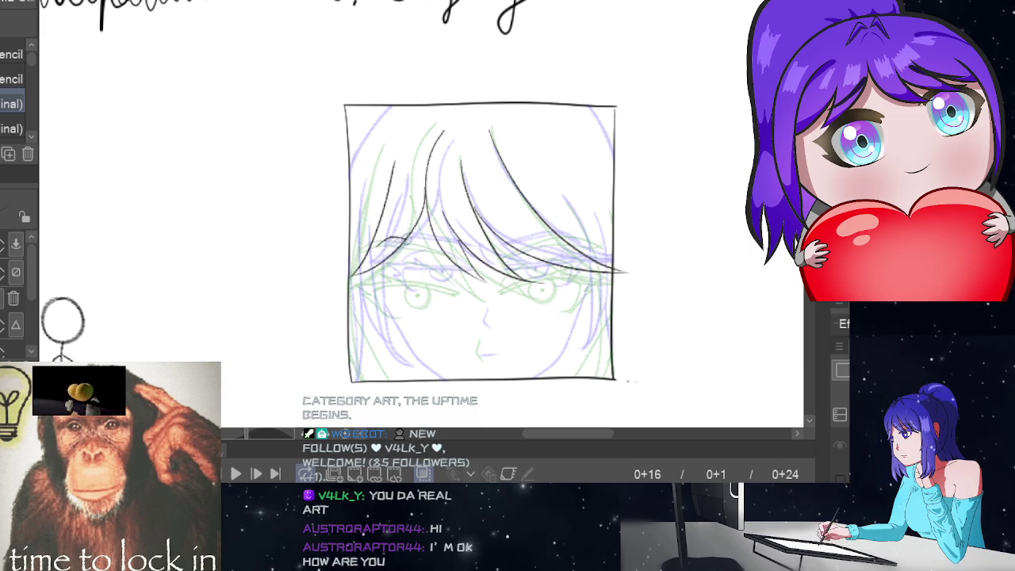
{"action": "key", "text": "ctrl+z"}
{"action": "mouse_move", "coordinate": [379, 239]}
{"action": "left_mouse_down"}
{"action": "mouse_move", "coordinate": [438, 249]}
{"action": "mouse_move", "coordinate": [464, 268]}
{"action": "left_mouse_up"}
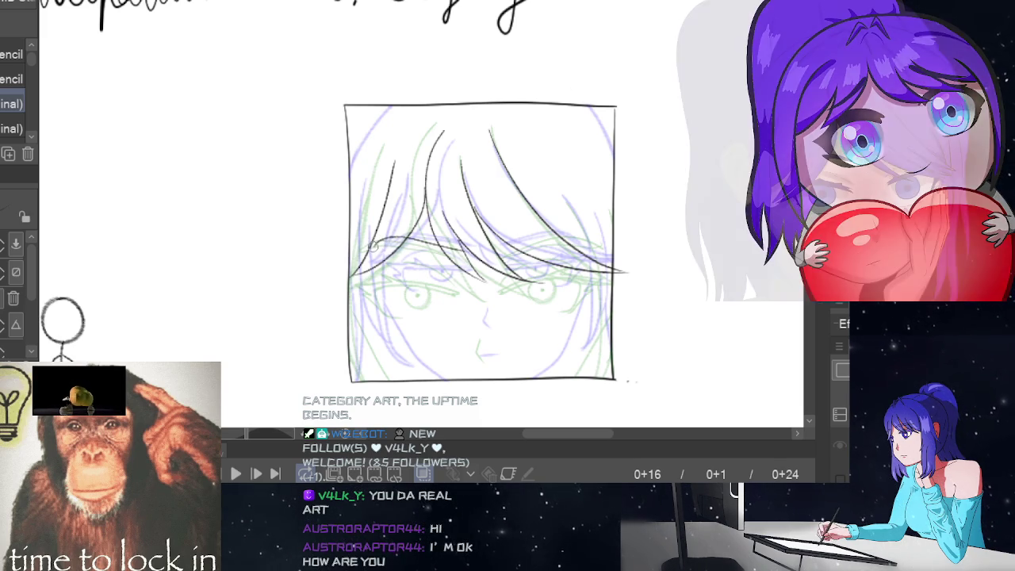
{"action": "mouse_move", "coordinate": [375, 241]}
{"action": "left_mouse_down"}
{"action": "mouse_move", "coordinate": [478, 253]}
{"action": "mouse_move", "coordinate": [605, 227]}
{"action": "left_mouse_up"}
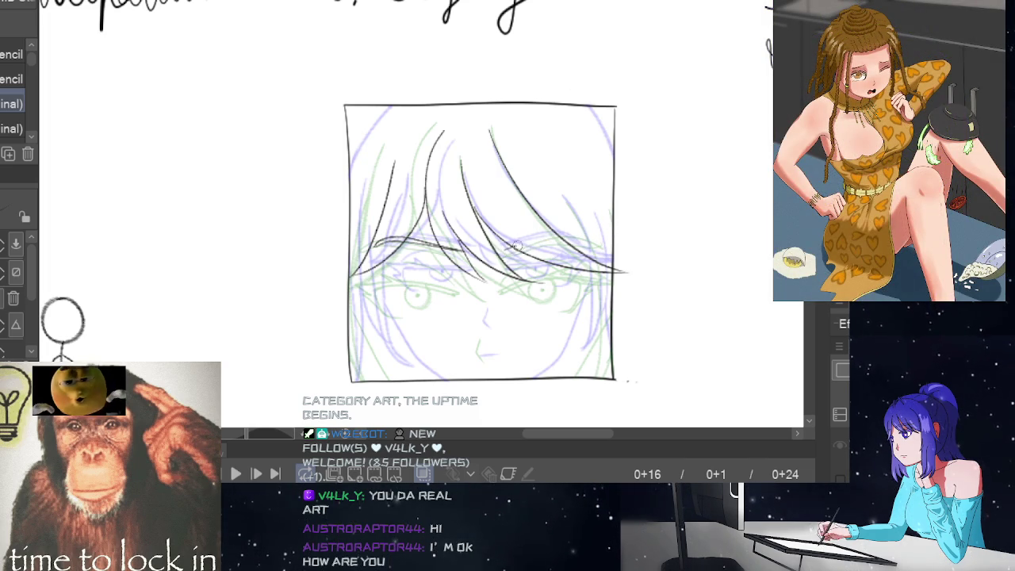
{"action": "left_click_drag", "start_coordinate": [559, 235], "coordinate": [596, 242]}
Step: Refine the right fringe edge line and ink a short stroke beside the left eye
{"action": "key", "text": "ctrl+z"}
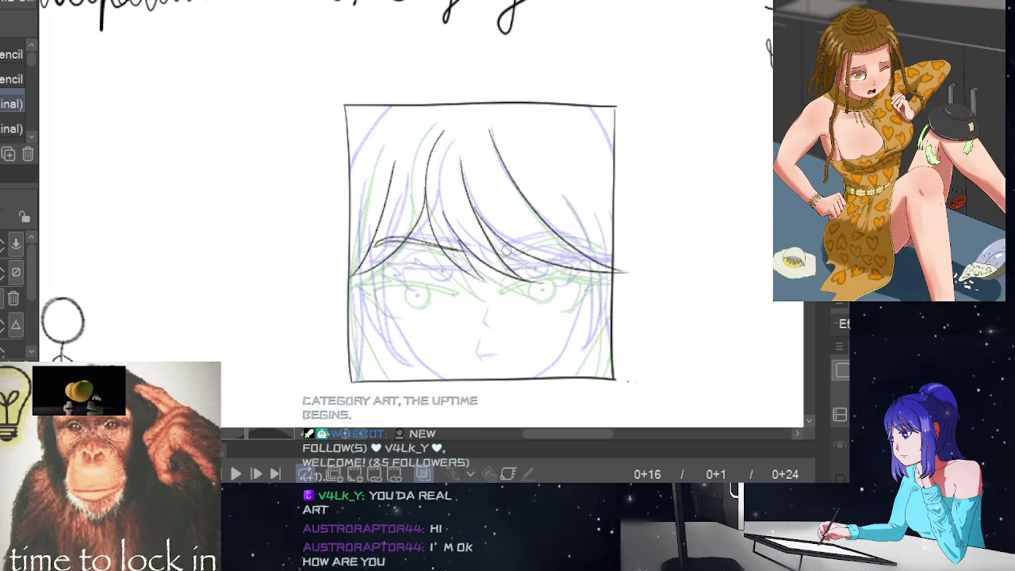
{"action": "left_click_drag", "start_coordinate": [501, 251], "coordinate": [586, 240]}
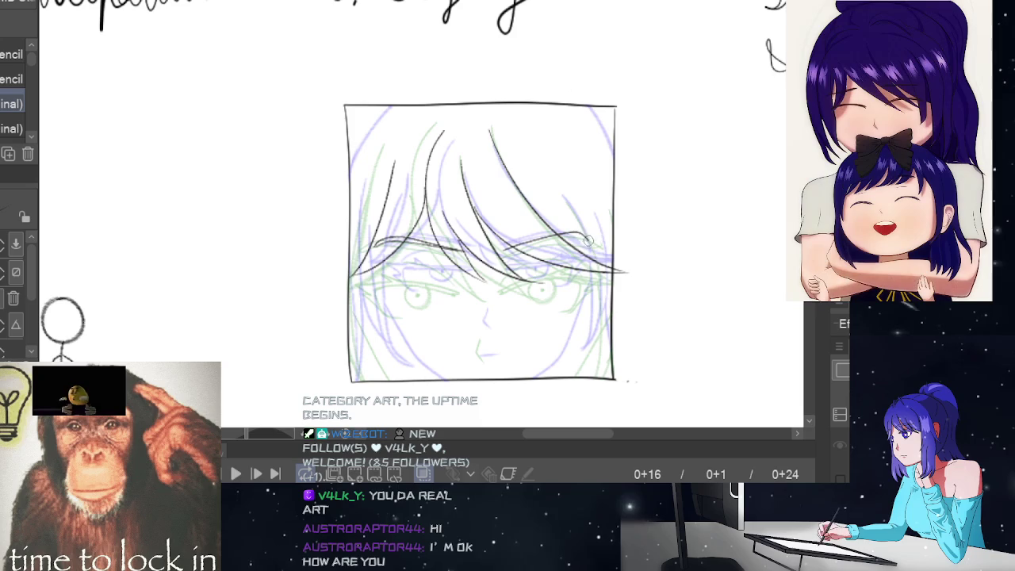
{"action": "key", "text": "ctrl+z"}
{"action": "left_click_drag", "start_coordinate": [503, 251], "coordinate": [596, 240]}
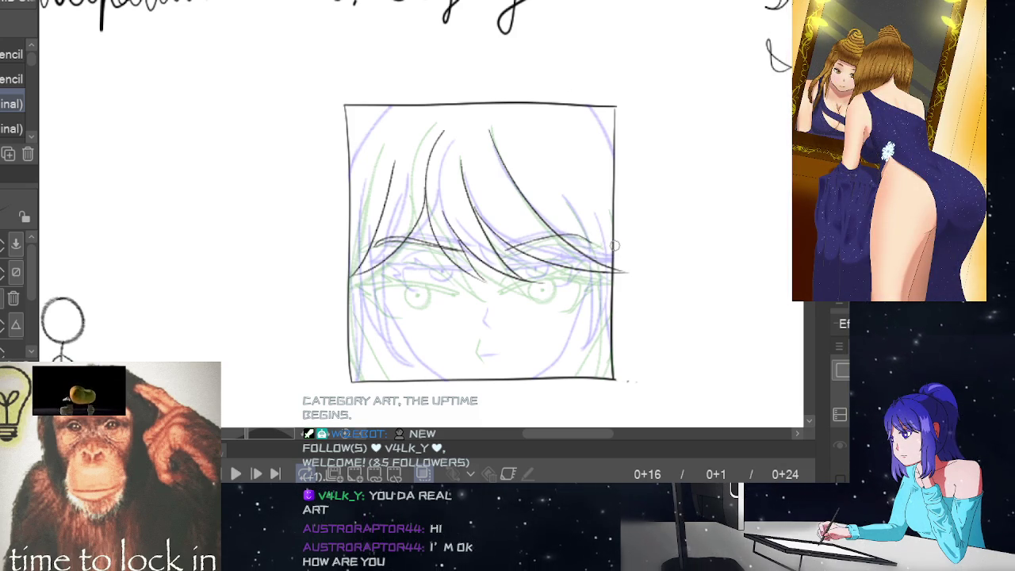
{"action": "left_click_drag", "start_coordinate": [529, 248], "coordinate": [583, 239]}
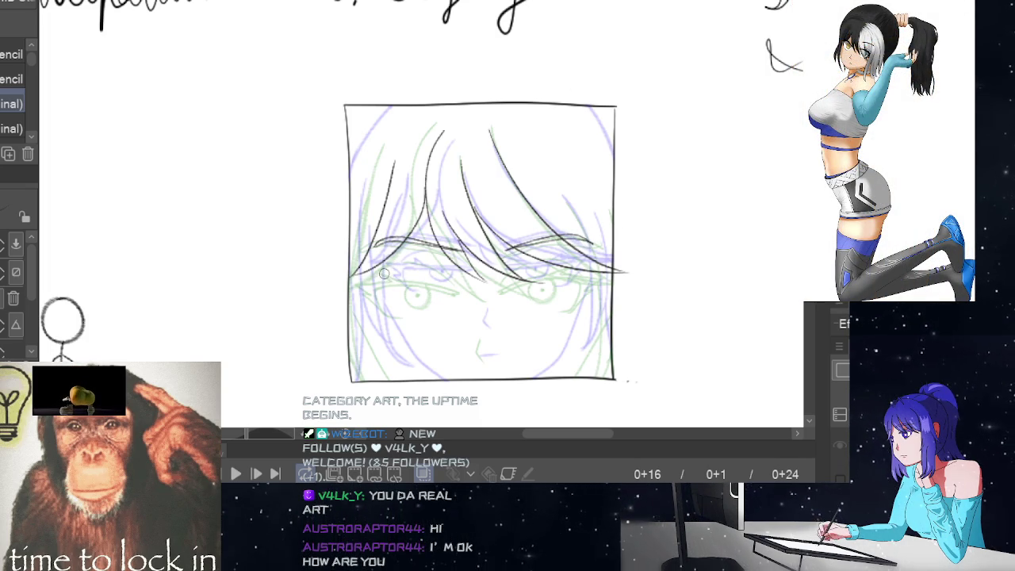
{"action": "left_click_drag", "start_coordinate": [396, 275], "coordinate": [467, 280]}
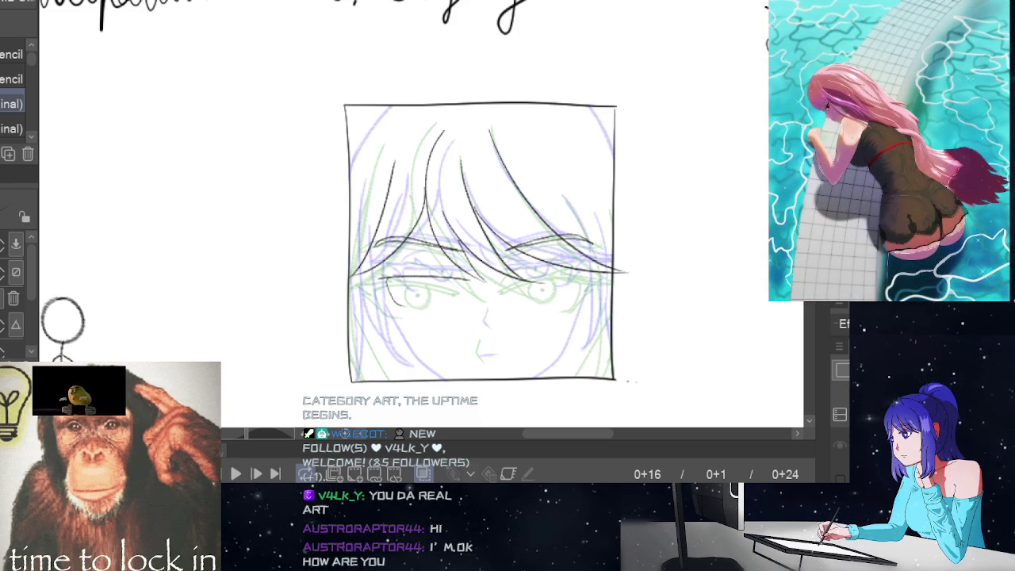
{"action": "key", "text": "e"}
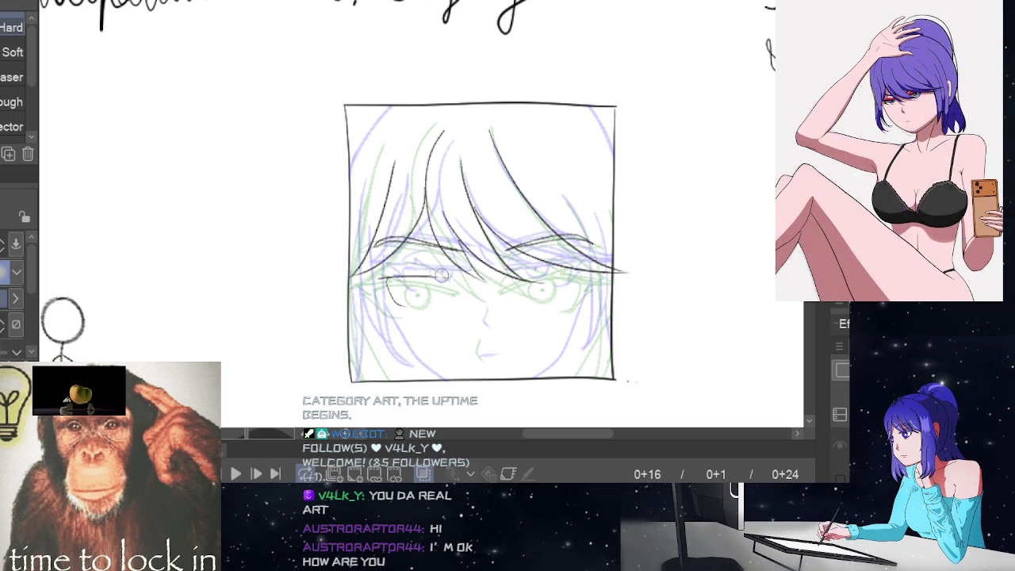
Step: Leave the Eraser, passing through the Pen tools to the Pencil brushes
{"action": "key", "text": "p"}
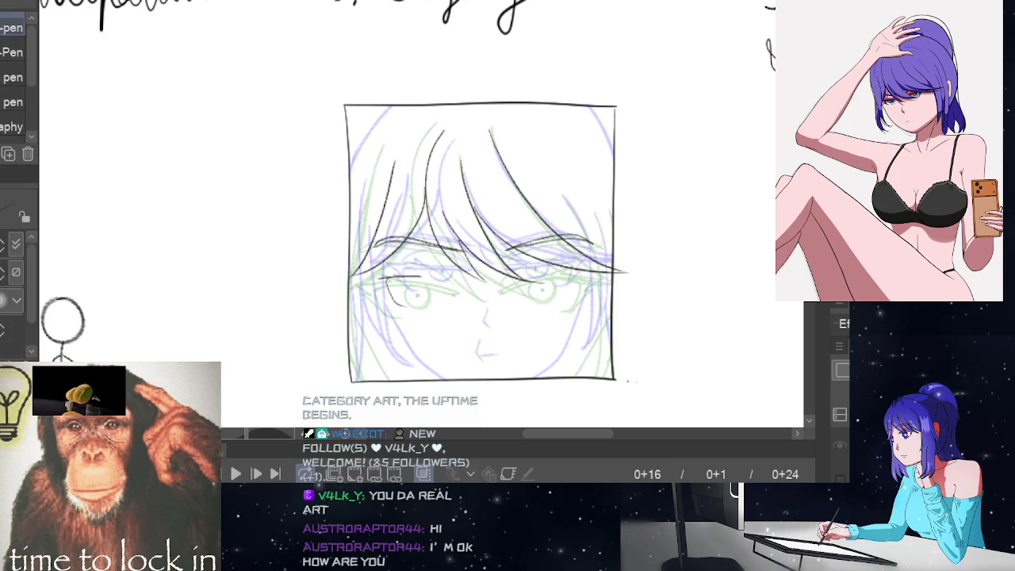
{"action": "key", "text": "p"}
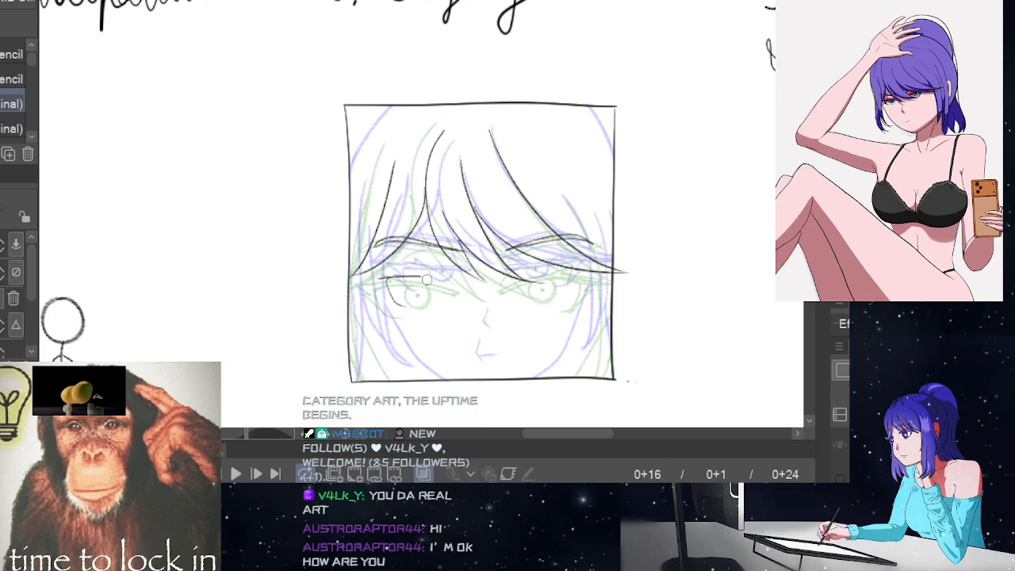